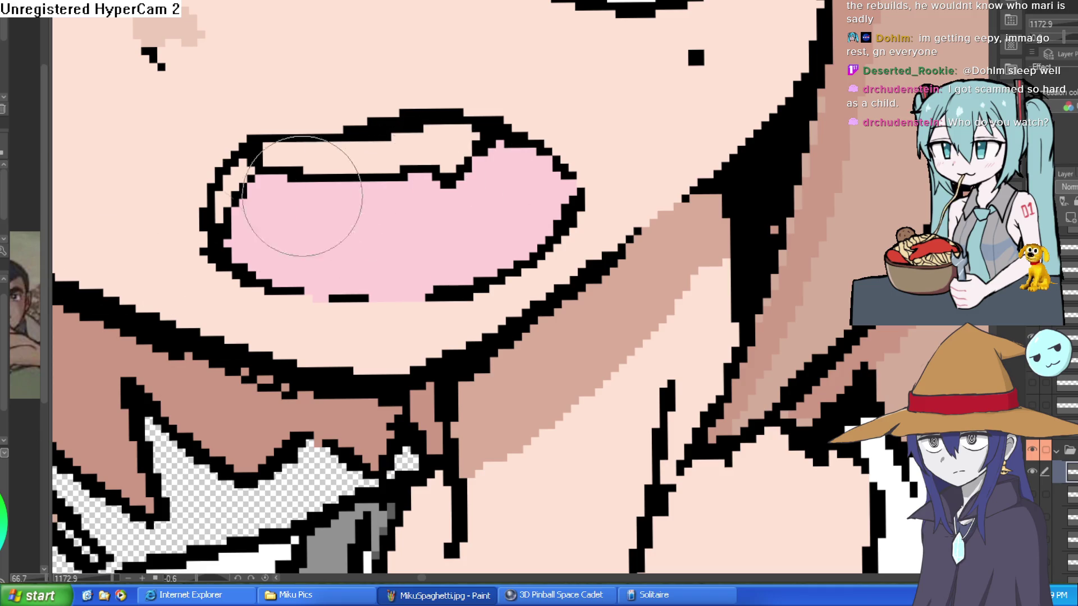
{"action": "scroll", "coordinate": [429, 184], "scroll_direction": "up", "scroll_amount": 2}
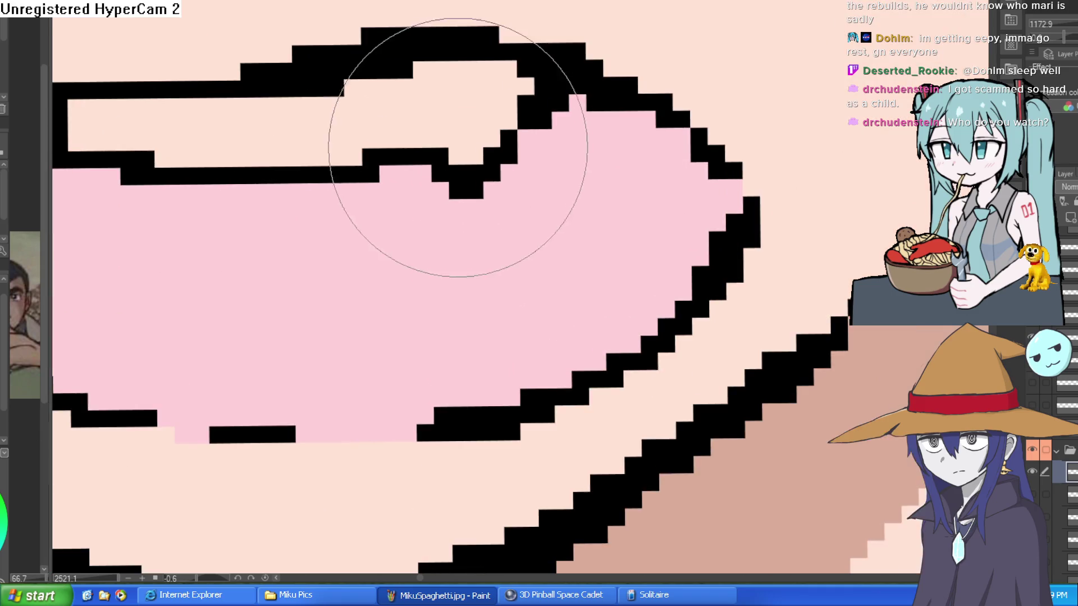
Fill Willow's upper teeth white and close the left lip outline gap with eyedropped pink.
{"action": "left_click", "coordinate": [469, 117]}
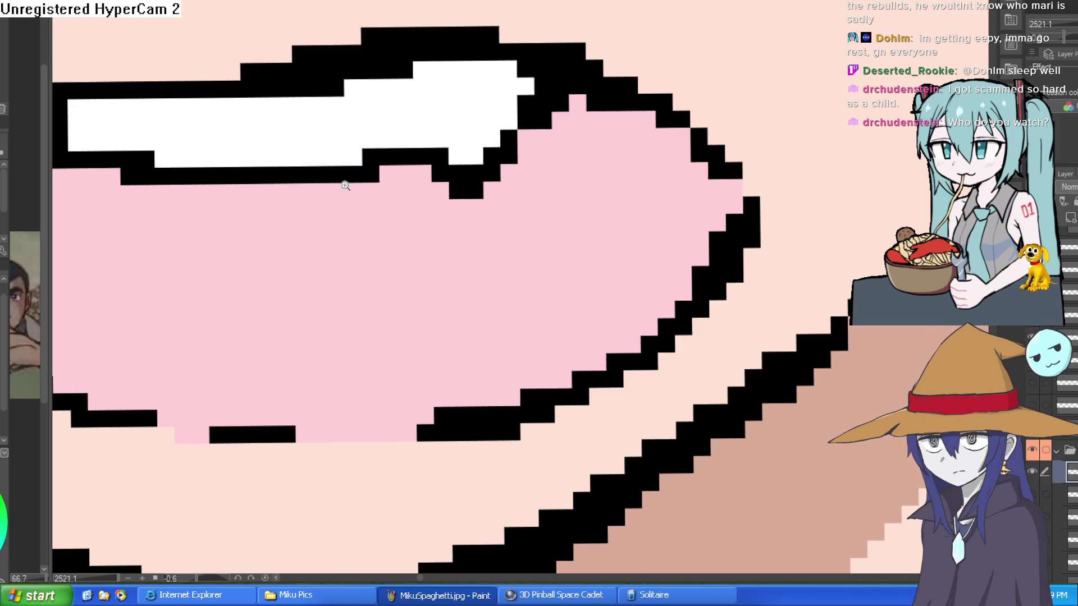
{"action": "scroll", "coordinate": [465, 253], "scroll_direction": "down", "scroll_amount": 2}
{"action": "left_click", "coordinate": [465, 253]}
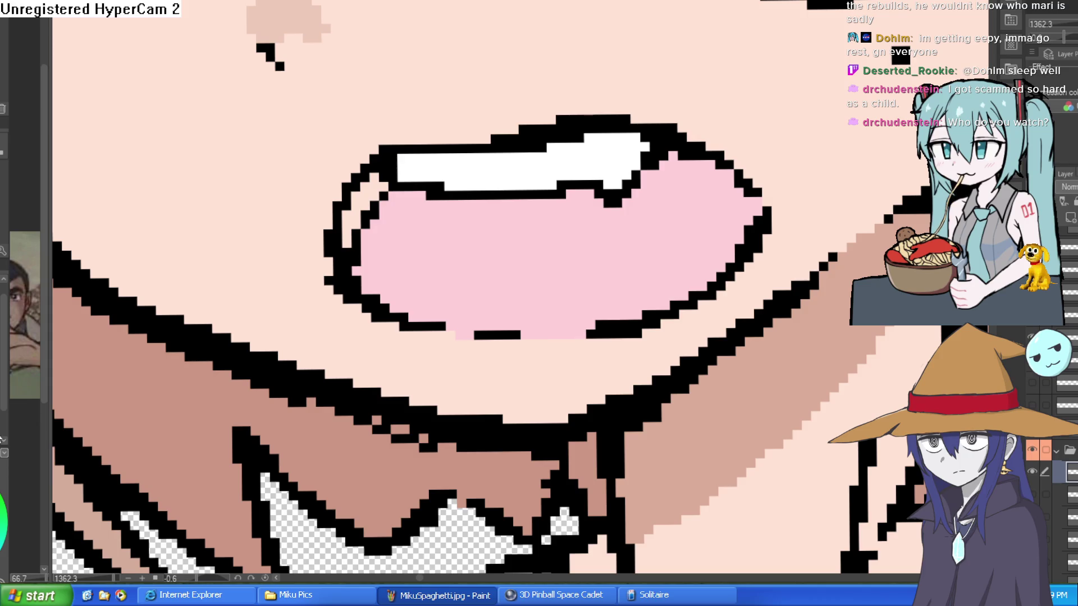
{"action": "left_click", "coordinate": [368, 201]}
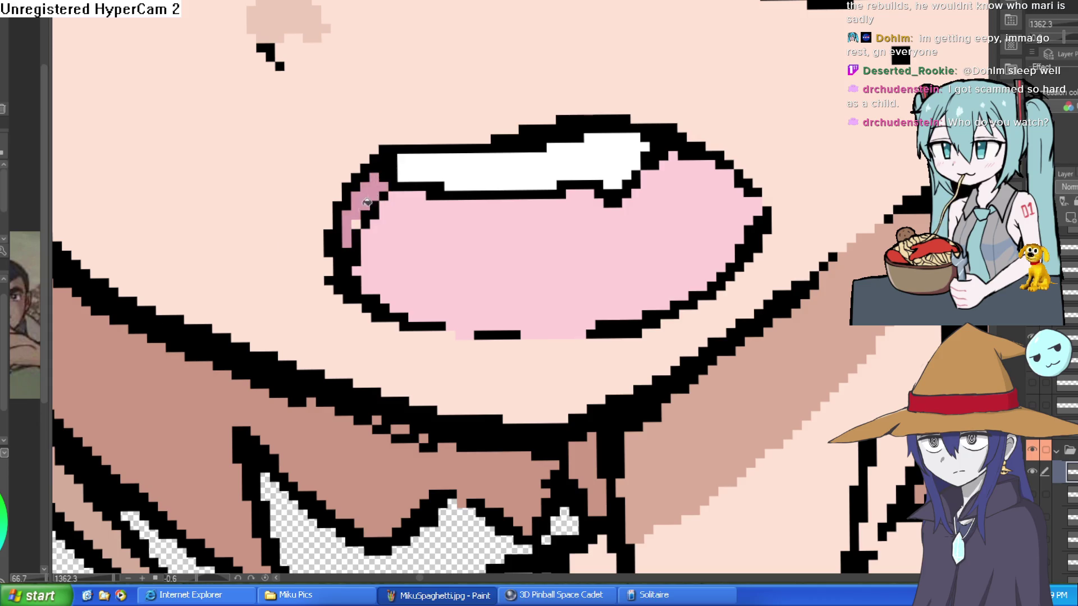
{"action": "scroll", "coordinate": [590, 202], "scroll_direction": "down", "scroll_amount": 5}
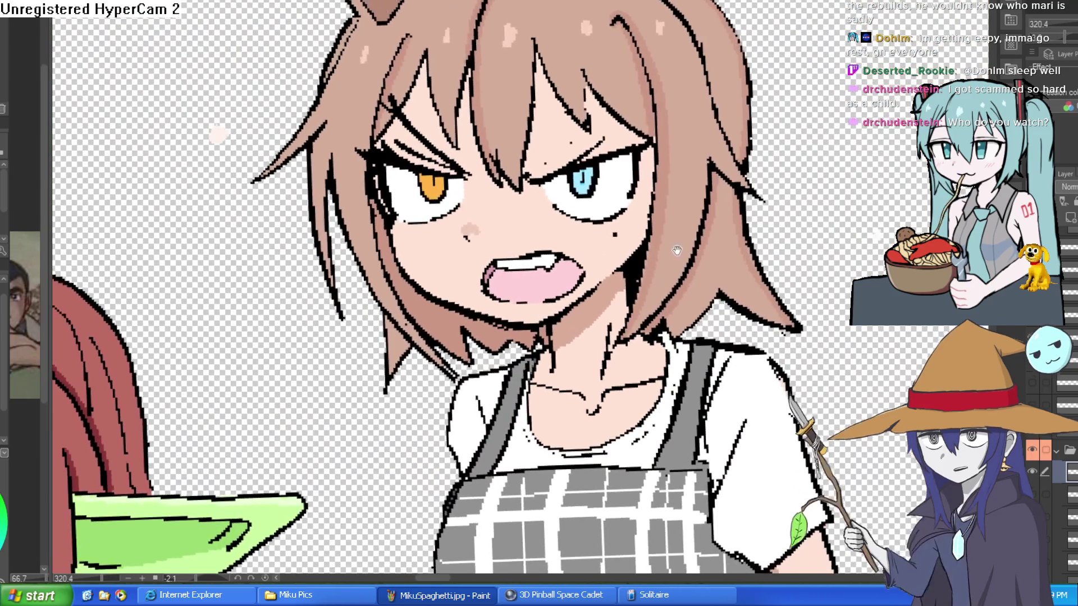
{"action": "scroll", "coordinate": [676, 251], "scroll_direction": "down", "scroll_amount": 2}
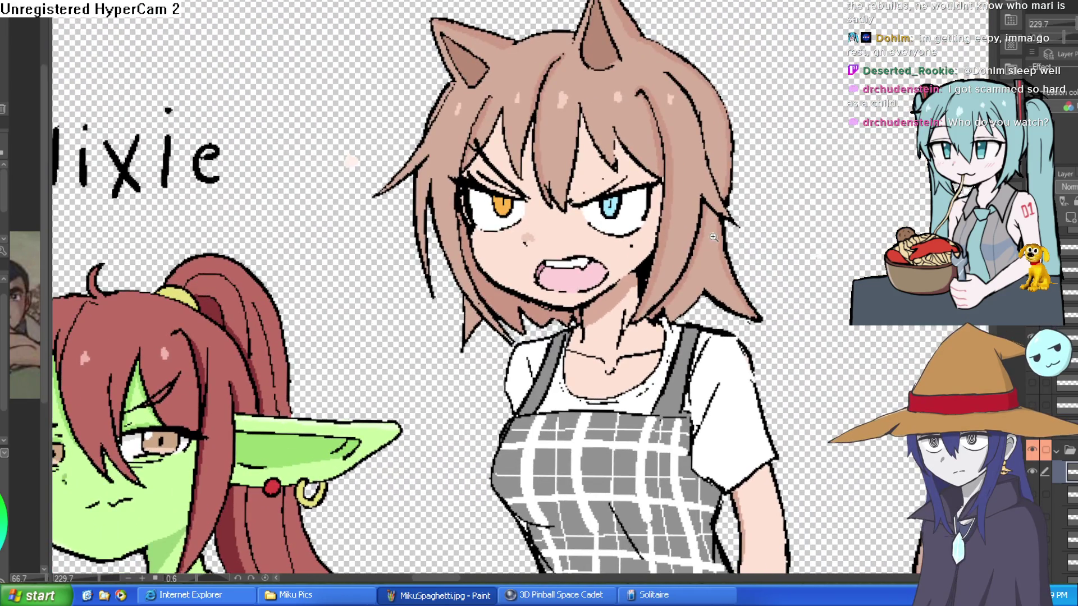
{"action": "scroll", "coordinate": [663, 245], "scroll_direction": "down", "scroll_amount": 3}
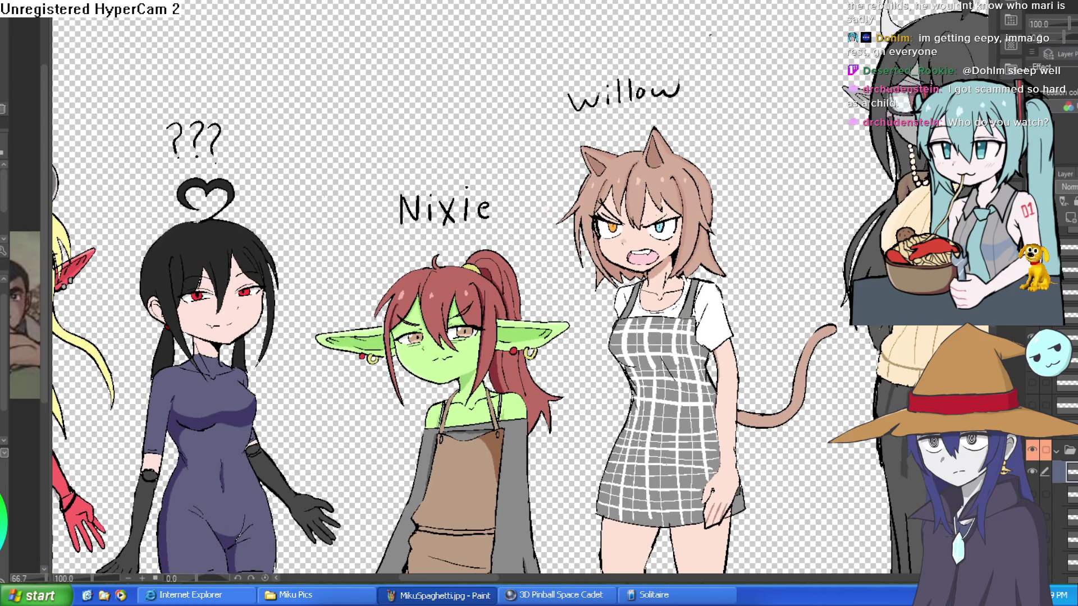
{"action": "scroll", "coordinate": [689, 295], "scroll_direction": "down", "scroll_amount": 2}
{"action": "scroll", "coordinate": [689, 295], "scroll_direction": "up", "scroll_amount": 5}
{"action": "scroll", "coordinate": [688, 296], "scroll_direction": "up", "scroll_amount": 2}
{"action": "scroll", "coordinate": [689, 295], "scroll_direction": "down", "scroll_amount": 2}
{"action": "scroll", "coordinate": [689, 296], "scroll_direction": "down", "scroll_amount": 1}
{"action": "scroll", "coordinate": [679, 320], "scroll_direction": "down", "scroll_amount": 1}
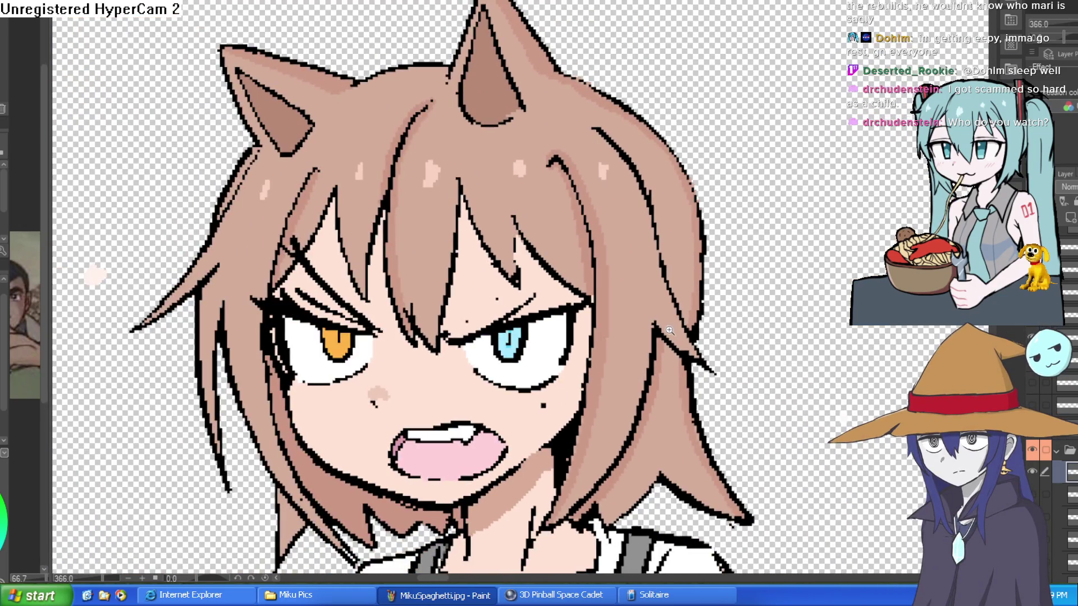
Toggle between Willow's angry and smug expression layers, ending on smug.
{"action": "left_click", "coordinate": [1032, 473]}
{"action": "left_click", "coordinate": [1032, 475]}
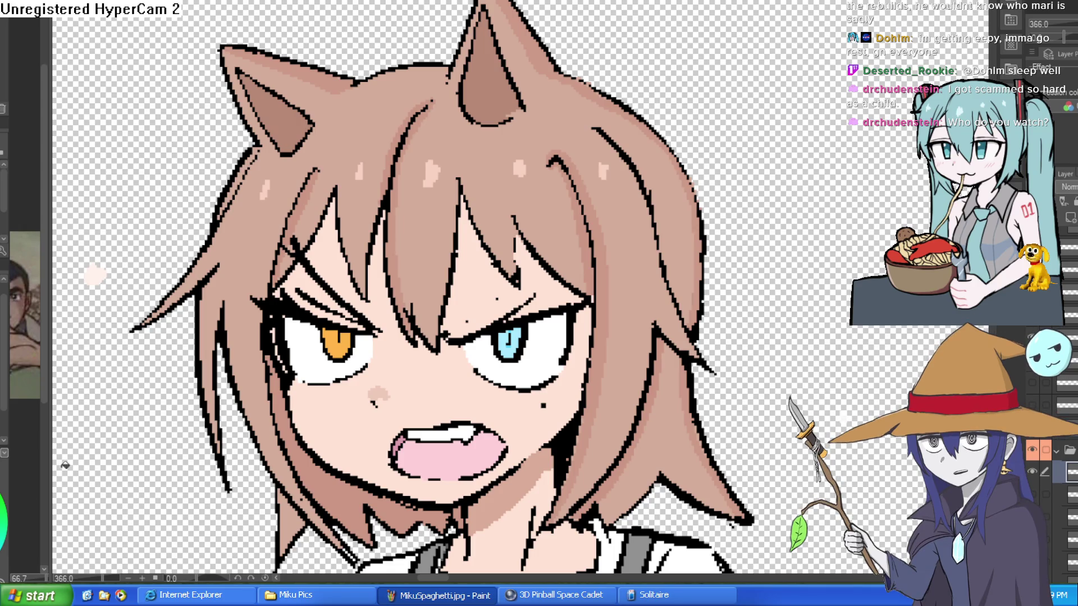
{"action": "left_click", "coordinate": [1031, 471]}
{"action": "scroll", "coordinate": [687, 469], "scroll_direction": "down", "scroll_amount": 3}
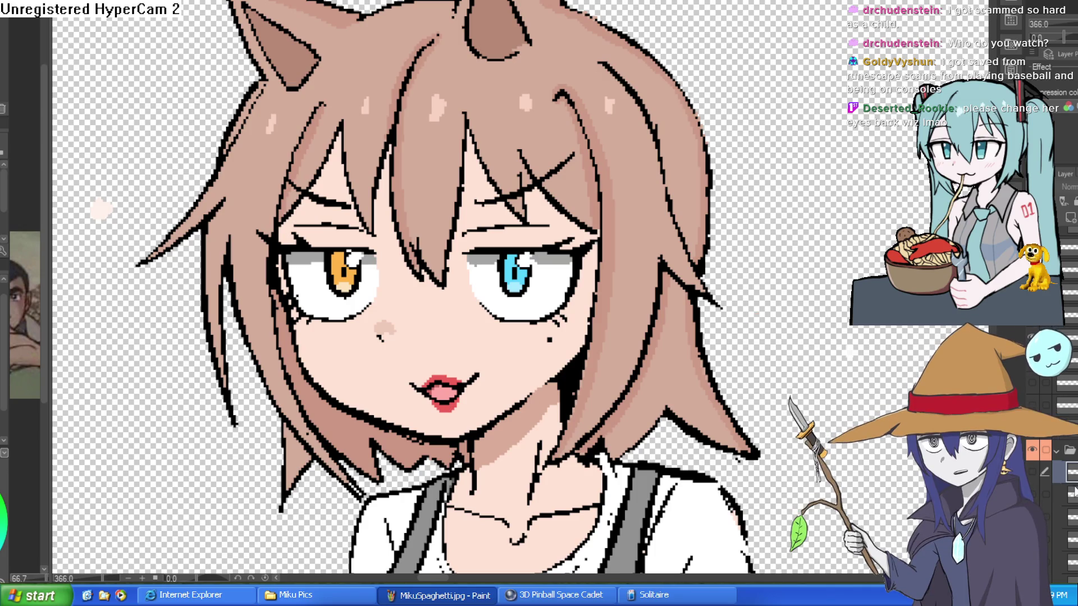
Show Willow's angry, open-mouthed expression layer again.
{"action": "left_click", "coordinate": [1033, 469]}
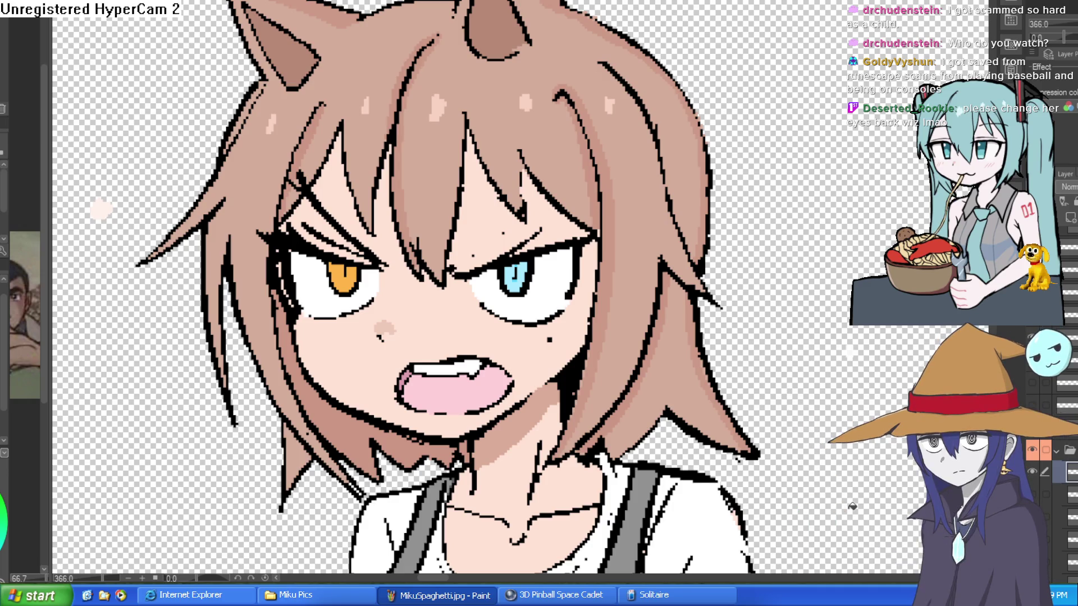
{"action": "mouse_move", "coordinate": [741, 344]}
{"action": "left_mouse_down"}
{"action": "mouse_move", "coordinate": [723, 310]}
{"action": "mouse_move", "coordinate": [750, 319]}
{"action": "mouse_move", "coordinate": [717, 381]}
{"action": "left_mouse_up"}
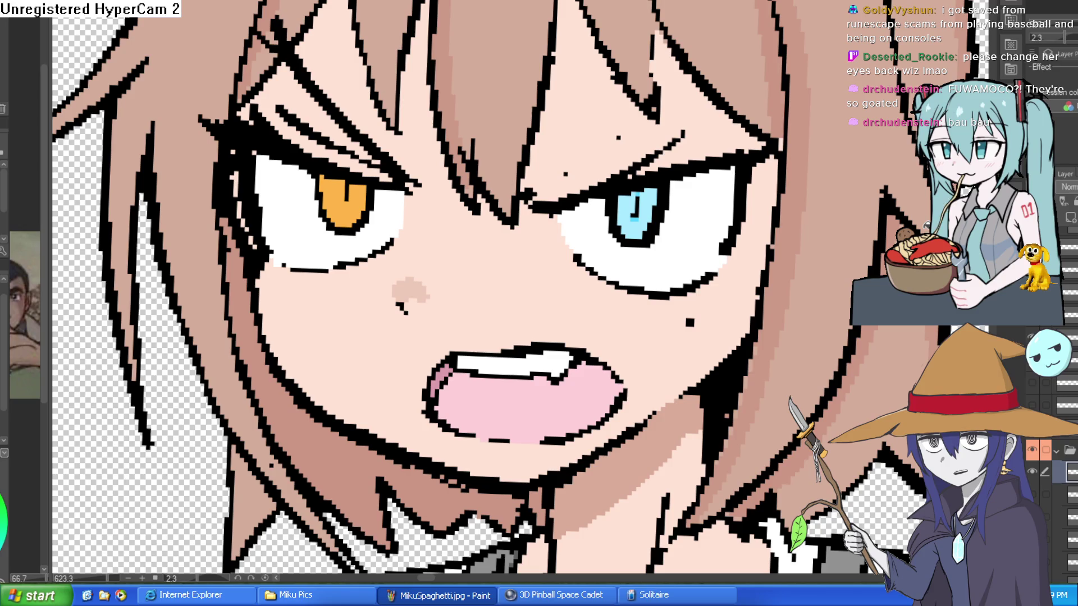
{"action": "scroll", "coordinate": [822, 236], "scroll_direction": "down", "scroll_amount": 1}
{"action": "scroll", "coordinate": [800, 270], "scroll_direction": "down", "scroll_amount": 2}
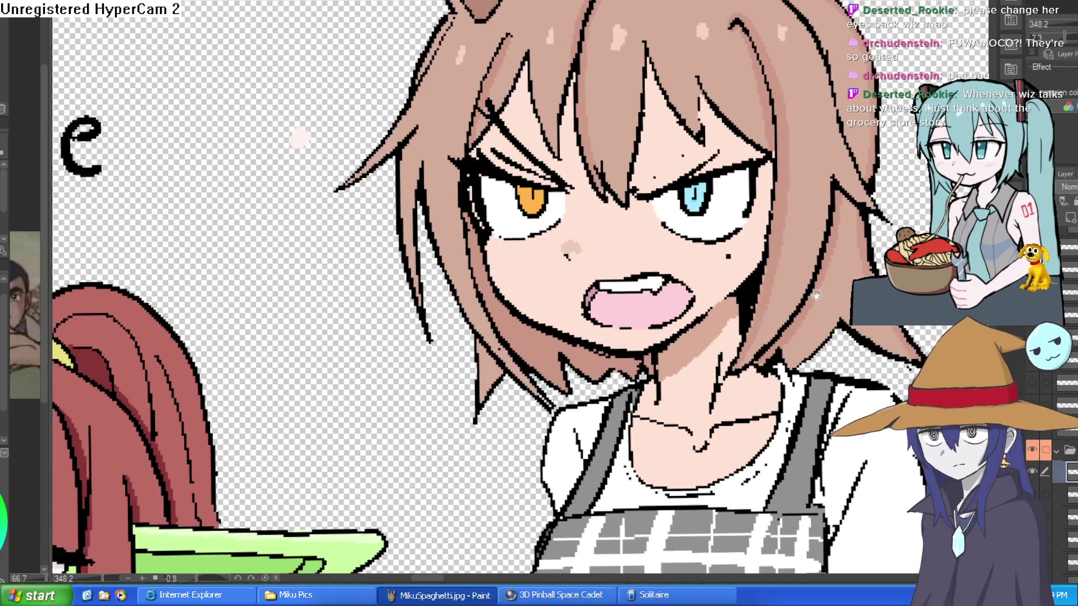
{"action": "scroll", "coordinate": [815, 290], "scroll_direction": "down", "scroll_amount": 1}
{"action": "scroll", "coordinate": [816, 291], "scroll_direction": "down", "scroll_amount": 1}
{"action": "scroll", "coordinate": [816, 291], "scroll_direction": "up", "scroll_amount": 1}
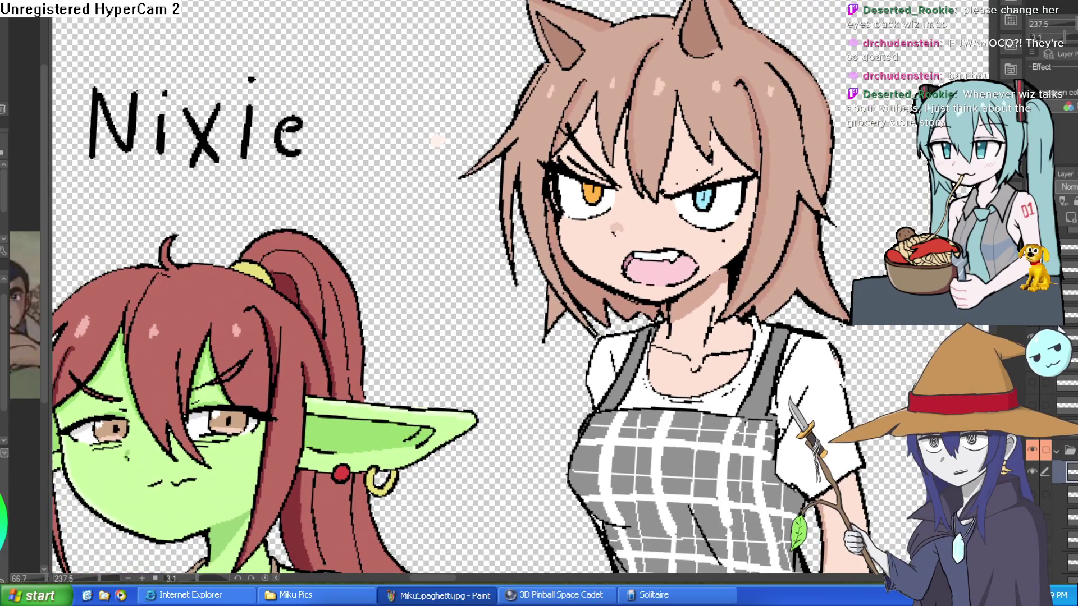
{"action": "left_click", "coordinate": [1032, 472]}
{"action": "left_click", "coordinate": [1033, 473]}
{"action": "left_click", "coordinate": [1033, 472]}
{"action": "scroll", "coordinate": [684, 181], "scroll_direction": "up", "scroll_amount": 1}
{"action": "scroll", "coordinate": [684, 181], "scroll_direction": "up", "scroll_amount": 1}
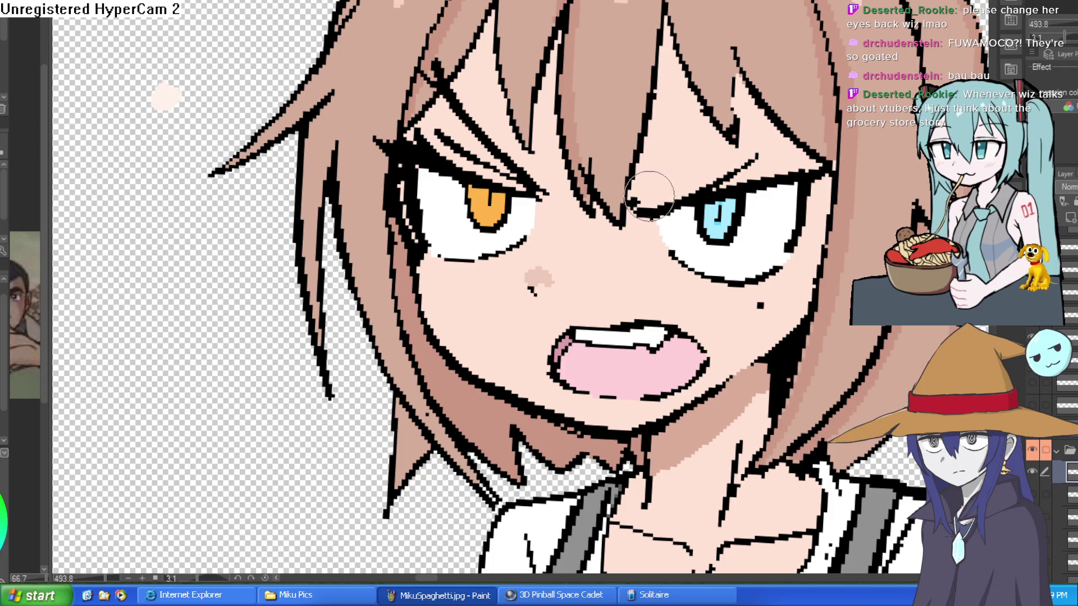
{"action": "left_click_drag", "start_coordinate": [858, 280], "coordinate": [817, 298]}
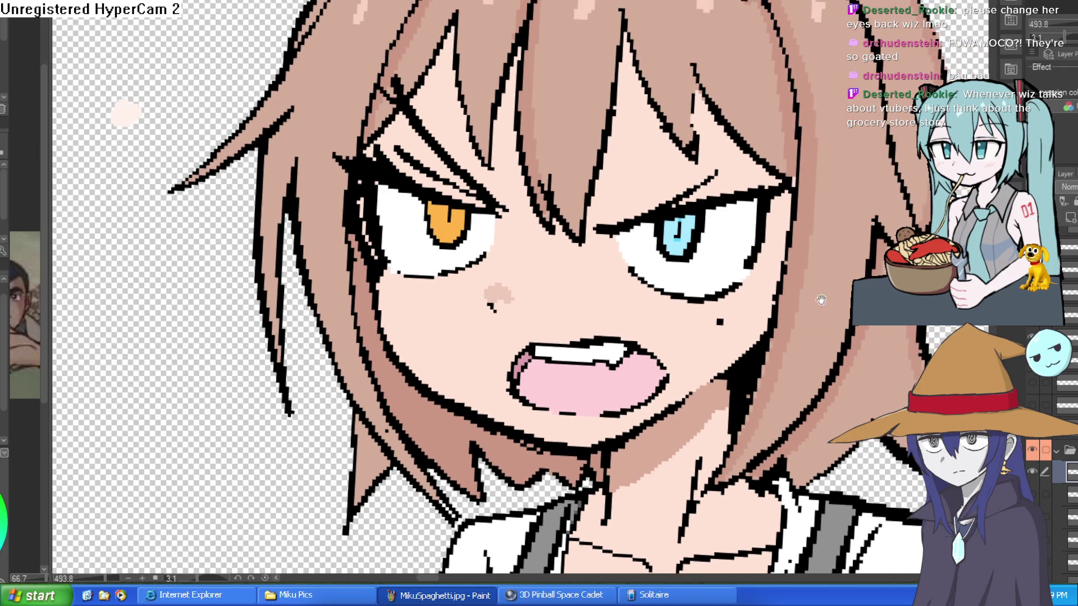
{"action": "scroll", "coordinate": [822, 295], "scroll_direction": "down", "scroll_amount": 1}
{"action": "scroll", "coordinate": [834, 290], "scroll_direction": "down", "scroll_amount": 1}
{"action": "left_click", "coordinate": [1035, 477]}
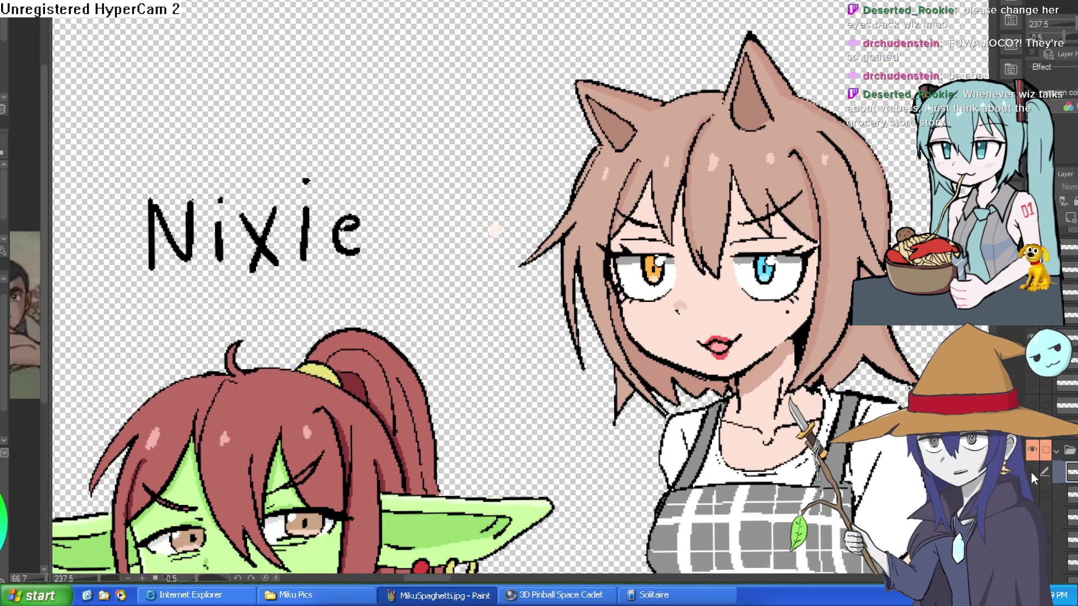
{"action": "left_click", "coordinate": [1034, 477]}
{"action": "left_click_drag", "start_coordinate": [927, 467], "coordinate": [899, 375]}
{"action": "scroll", "coordinate": [900, 374], "scroll_direction": "down", "scroll_amount": 2}
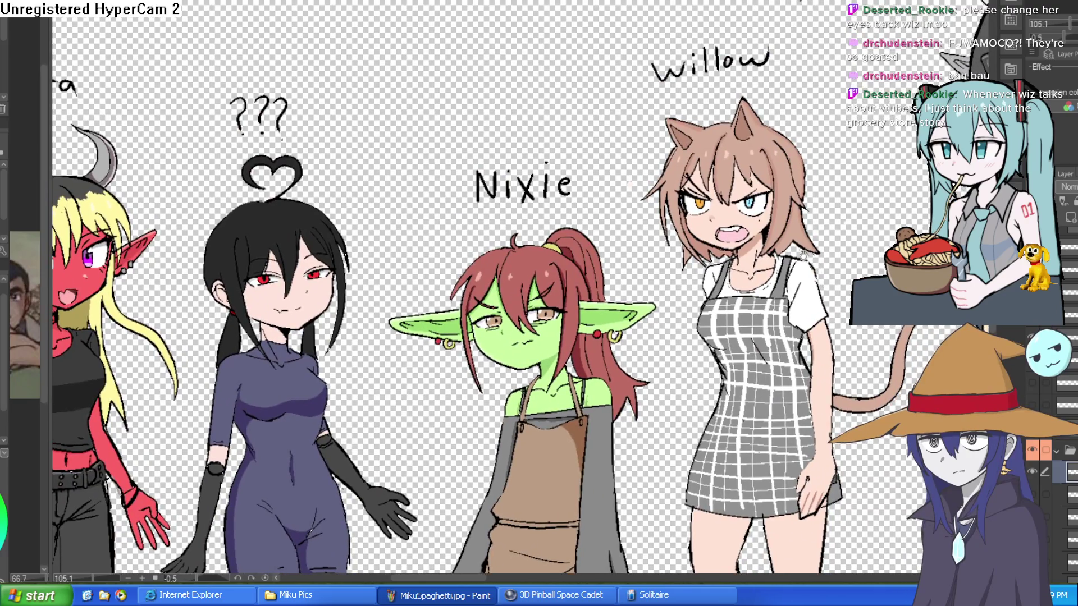
{"action": "left_click_drag", "start_coordinate": [821, 270], "coordinate": [758, 257]}
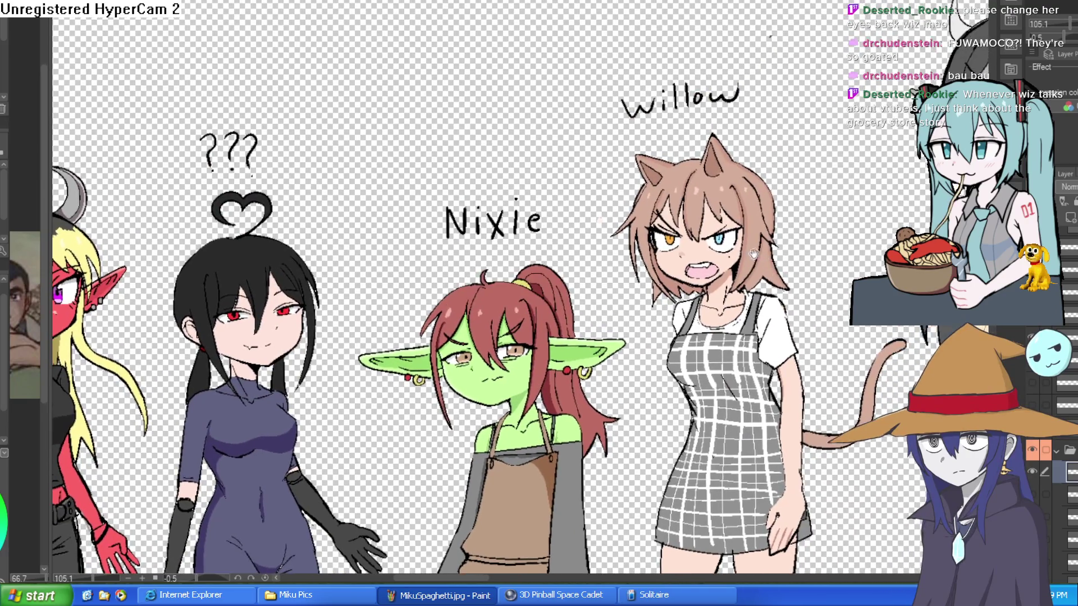
{"action": "scroll", "coordinate": [757, 258], "scroll_direction": "up", "scroll_amount": 1}
{"action": "scroll", "coordinate": [772, 202], "scroll_direction": "up", "scroll_amount": 1}
{"action": "scroll", "coordinate": [707, 225], "scroll_direction": "up", "scroll_amount": 1}
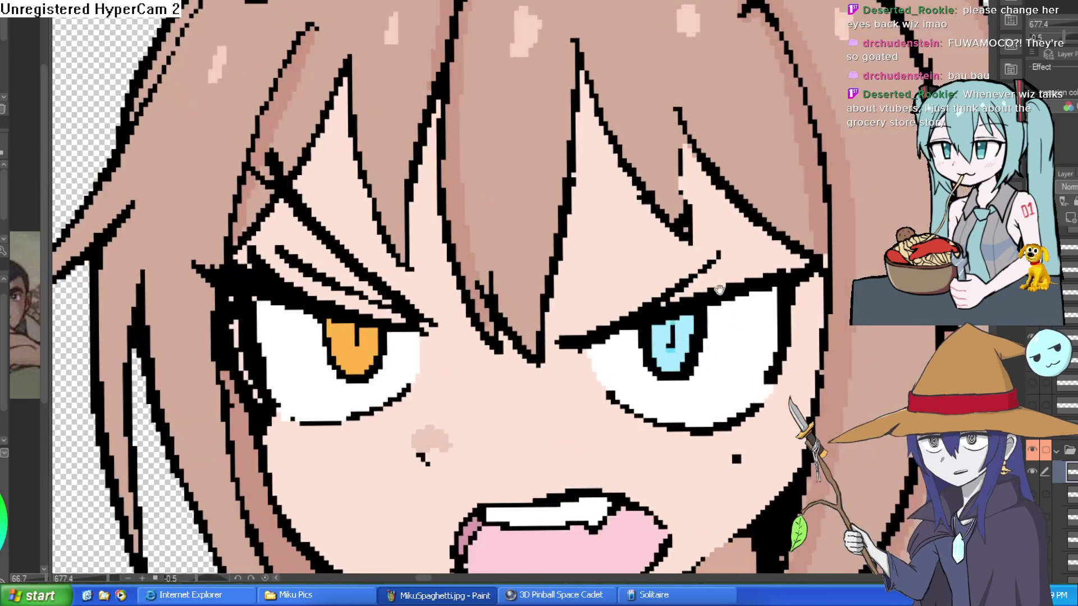
{"action": "scroll", "coordinate": [718, 289], "scroll_direction": "down", "scroll_amount": 1}
{"action": "left_click_drag", "start_coordinate": [709, 186], "coordinate": [692, 185]}
{"action": "scroll", "coordinate": [727, 294], "scroll_direction": "up", "scroll_amount": 1}
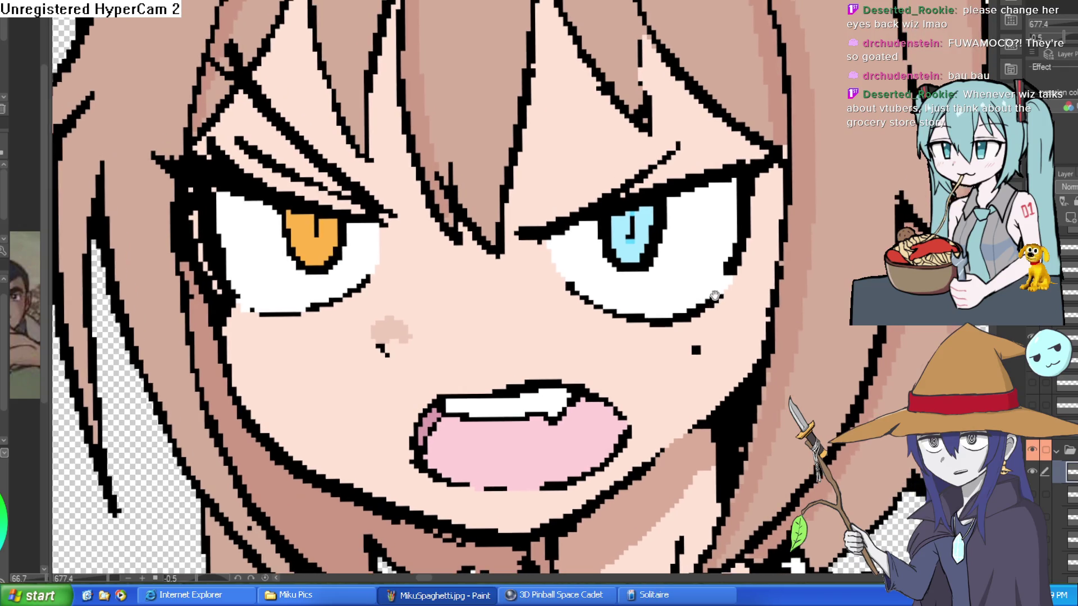
{"action": "scroll", "coordinate": [737, 320], "scroll_direction": "down", "scroll_amount": 1}
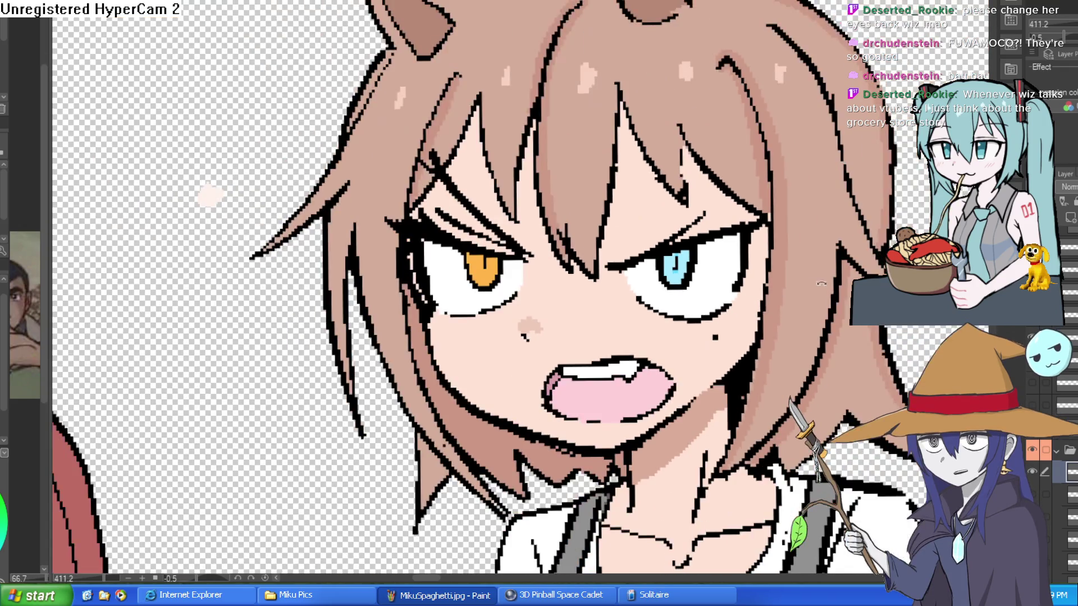
{"action": "left_click_drag", "start_coordinate": [814, 286], "coordinate": [549, 210]}
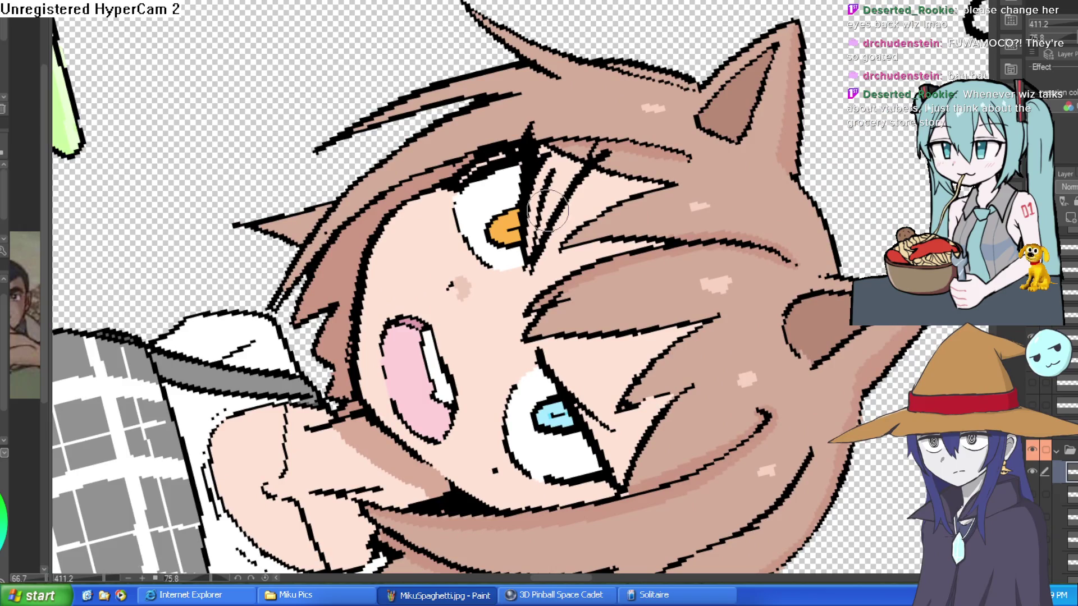
{"action": "left_click_drag", "start_coordinate": [552, 211], "coordinate": [534, 266]}
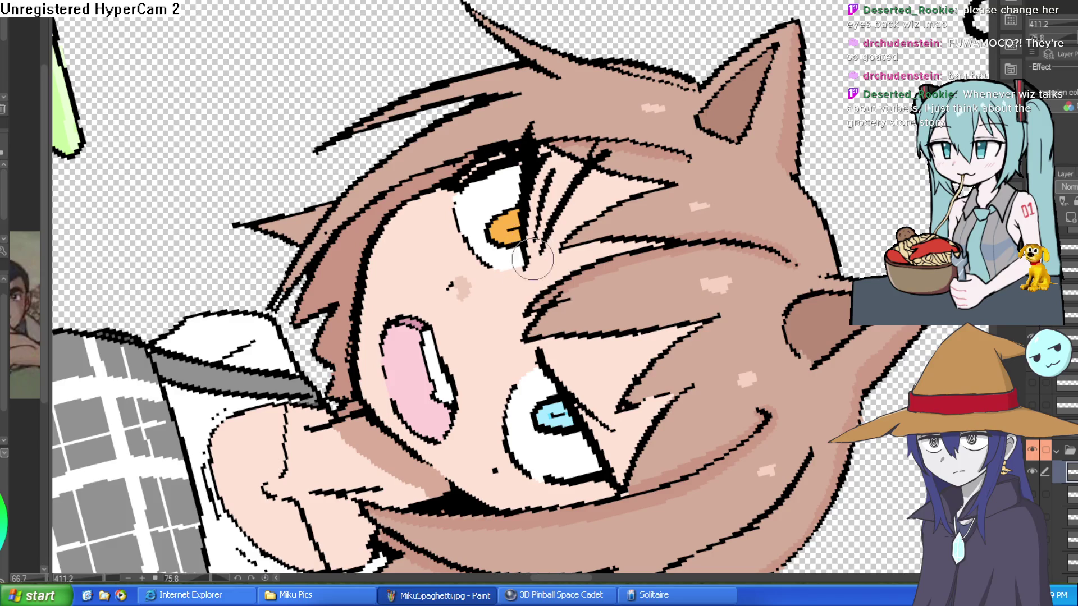
{"action": "left_click_drag", "start_coordinate": [354, 238], "coordinate": [611, 156]}
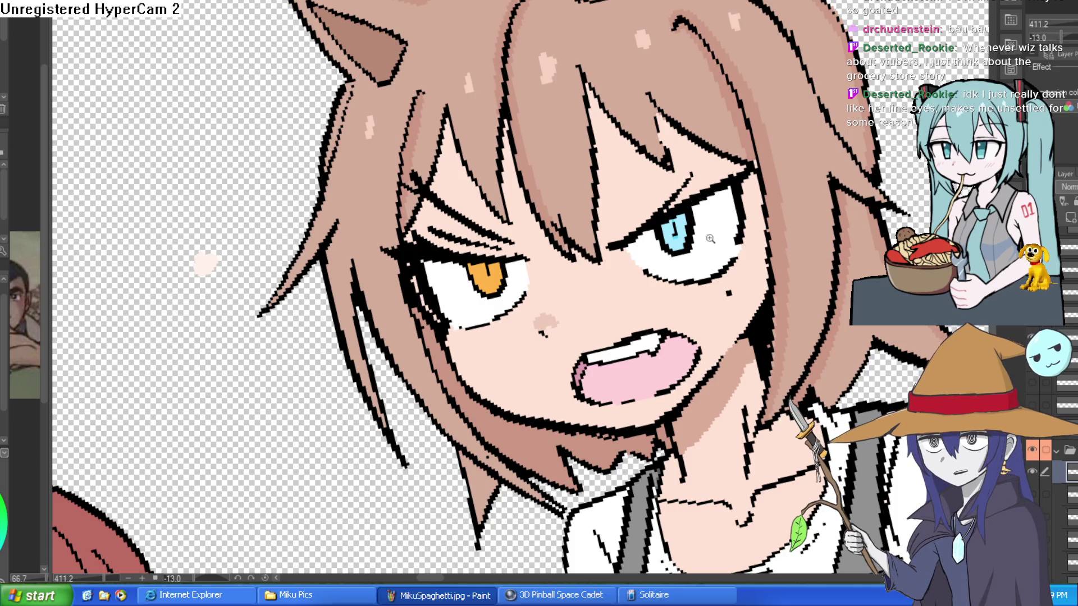
{"action": "scroll", "coordinate": [717, 240], "scroll_direction": "up", "scroll_amount": 5}
{"action": "left_click_drag", "start_coordinate": [843, 234], "coordinate": [834, 287]}
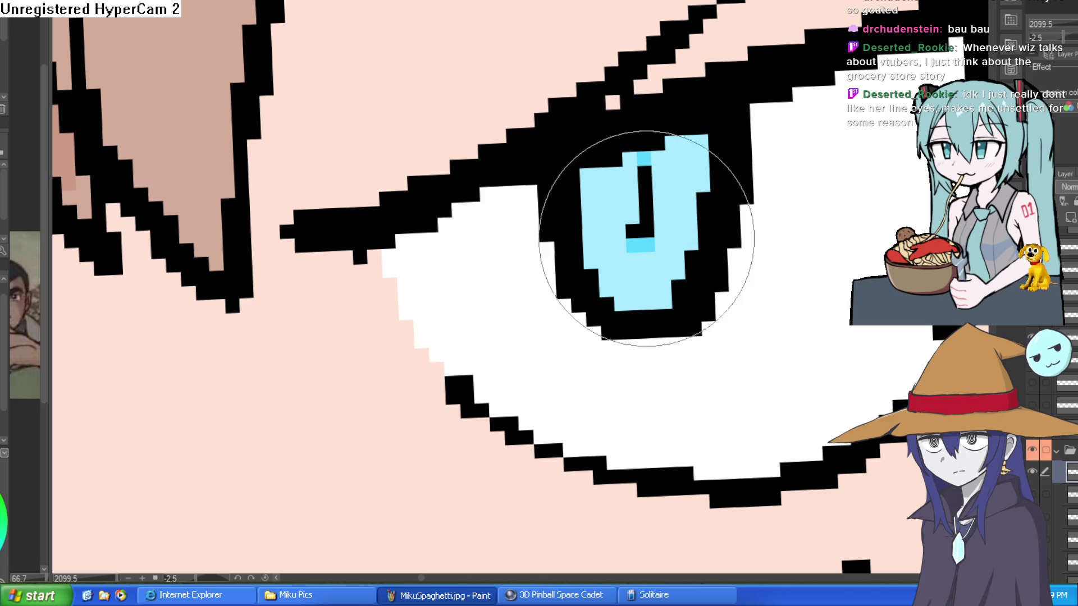
{"action": "left_click_drag", "start_coordinate": [637, 233], "coordinate": [621, 241]}
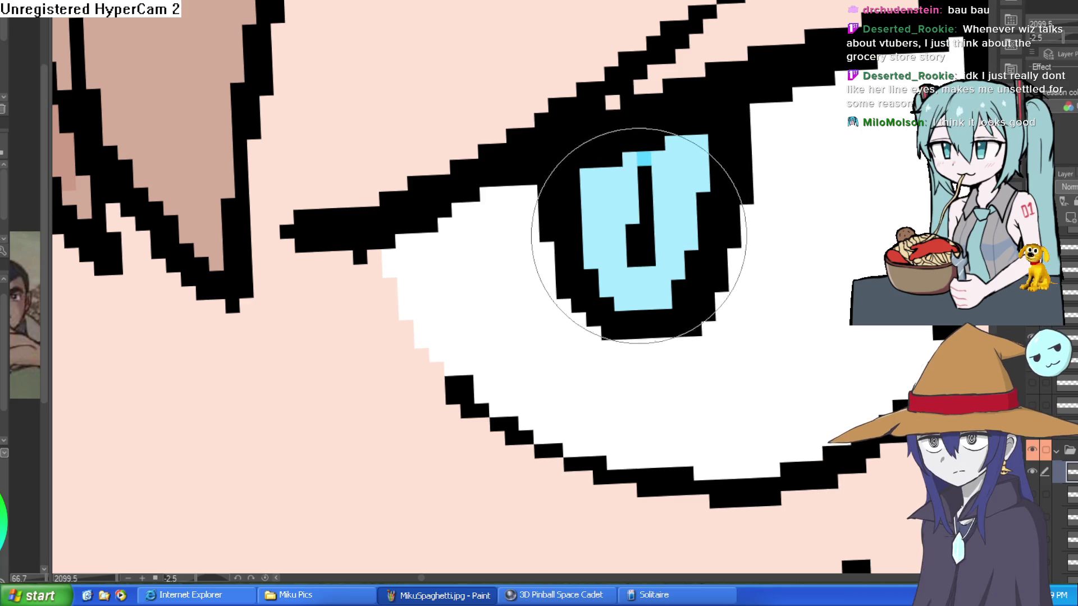
{"action": "key", "text": "ctrl+z"}
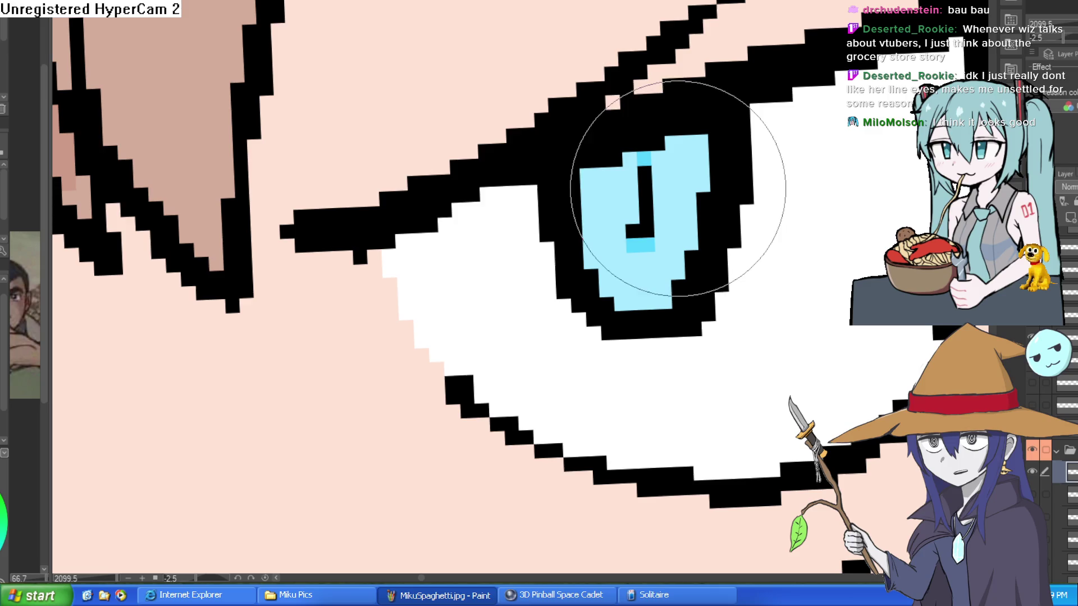
{"action": "scroll", "coordinate": [675, 189], "scroll_direction": "down", "scroll_amount": 5}
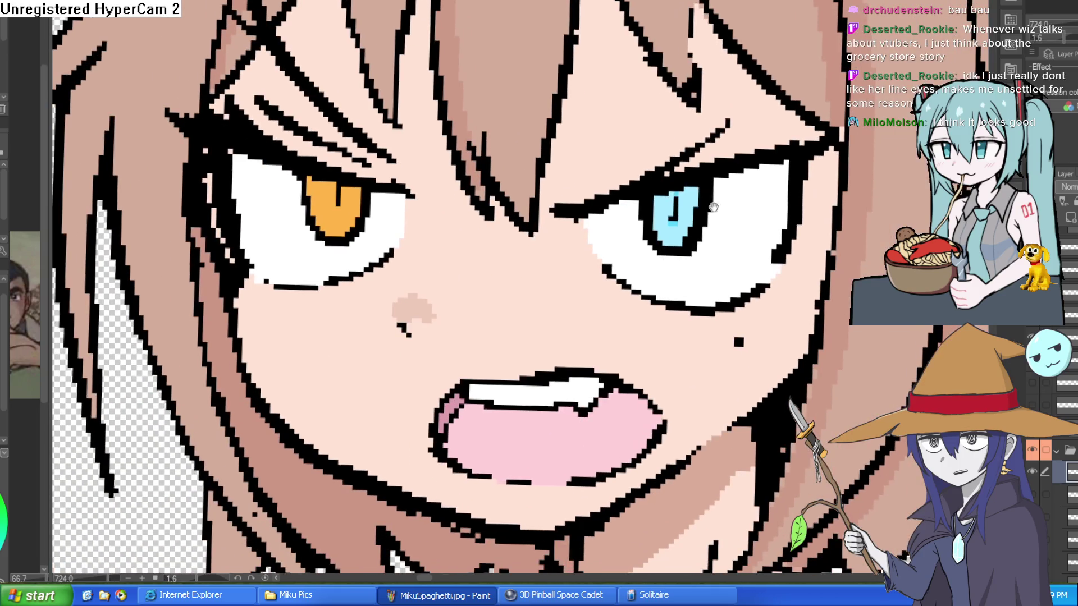
{"action": "scroll", "coordinate": [403, 190], "scroll_direction": "up", "scroll_amount": 3}
{"action": "scroll", "coordinate": [402, 188], "scroll_direction": "down", "scroll_amount": 5}
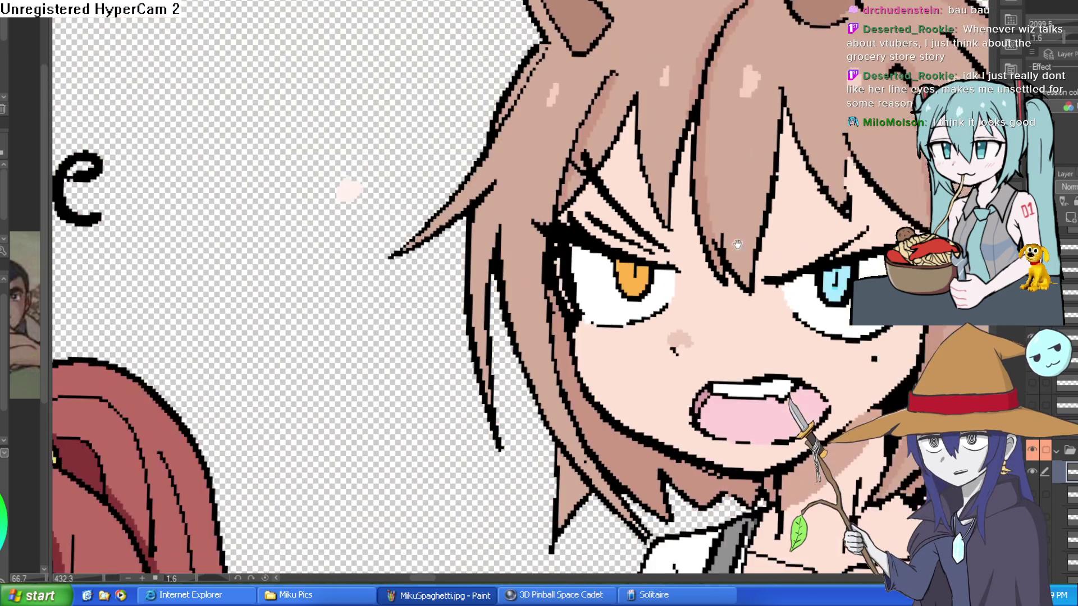
{"action": "scroll", "coordinate": [347, 275], "scroll_direction": "up", "scroll_amount": 2}
{"action": "left_click_drag", "start_coordinate": [347, 275], "coordinate": [192, 254]}
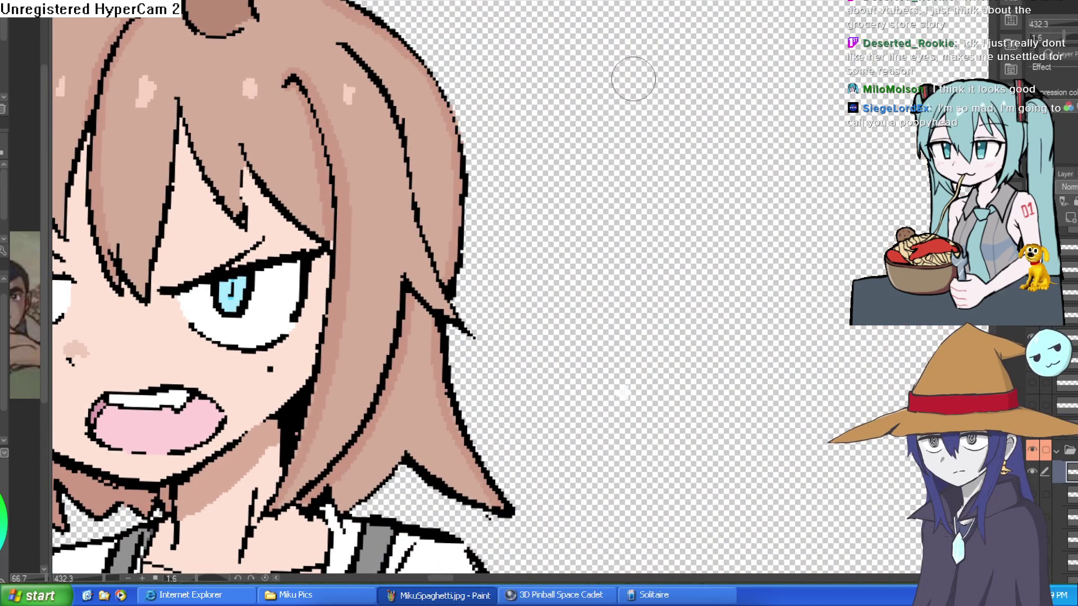
{"action": "left_click_drag", "start_coordinate": [637, 80], "coordinate": [652, 56]}
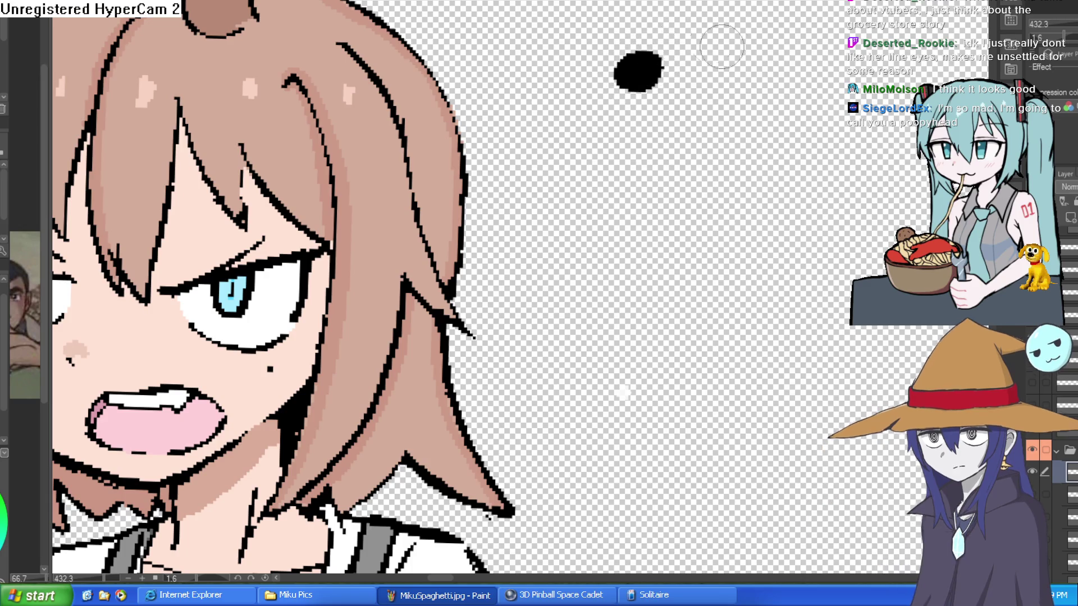
{"action": "left_click_drag", "start_coordinate": [713, 41], "coordinate": [595, 134]}
{"action": "left_click_drag", "start_coordinate": [615, 72], "coordinate": [613, 150]}
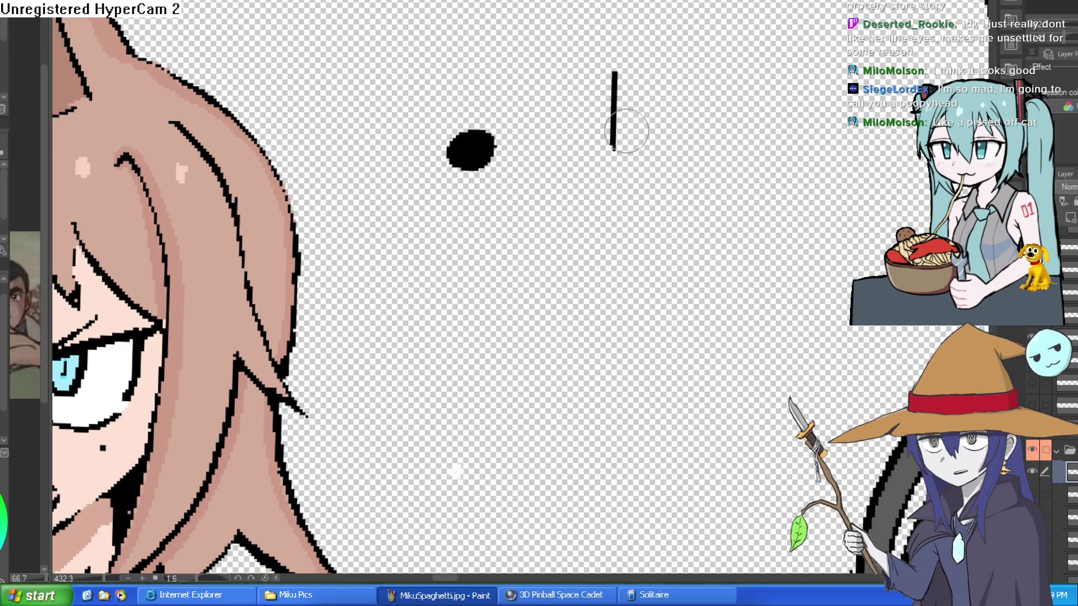
{"action": "scroll", "coordinate": [659, 126], "scroll_direction": "down", "scroll_amount": 2}
{"action": "scroll", "coordinate": [648, 118], "scroll_direction": "up", "scroll_amount": 3}
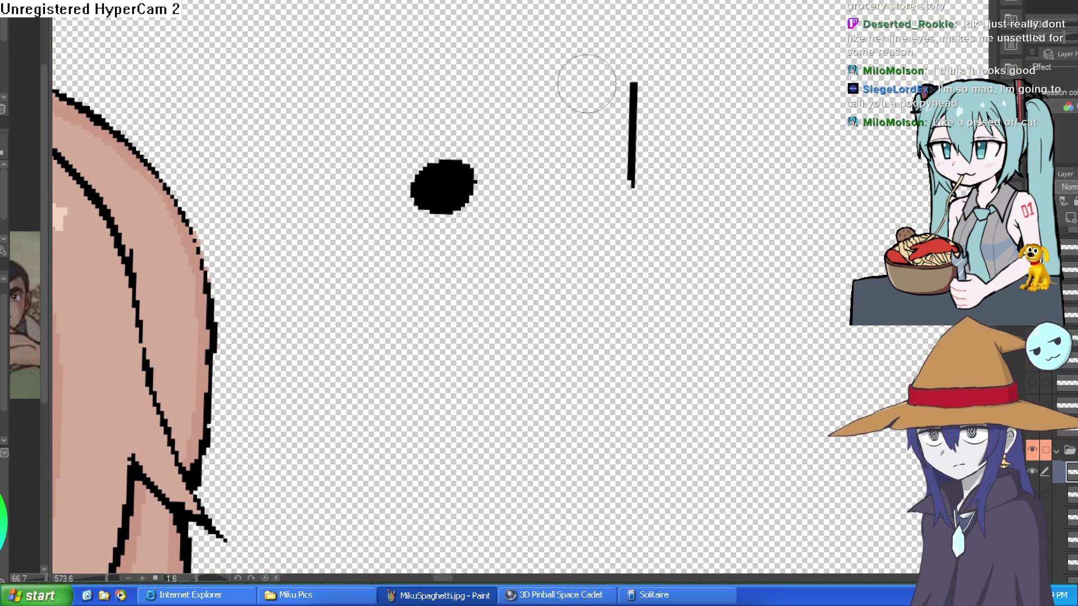
{"action": "key", "text": "ctrl+z"}
{"action": "key", "text": "ctrl+z"}
{"action": "left_click_drag", "start_coordinate": [638, 120], "coordinate": [770, 167]}
{"action": "scroll", "coordinate": [770, 167], "scroll_direction": "up", "scroll_amount": 2}
{"action": "scroll", "coordinate": [674, 219], "scroll_direction": "down", "scroll_amount": 2}
{"action": "scroll", "coordinate": [651, 248], "scroll_direction": "down", "scroll_amount": 1}
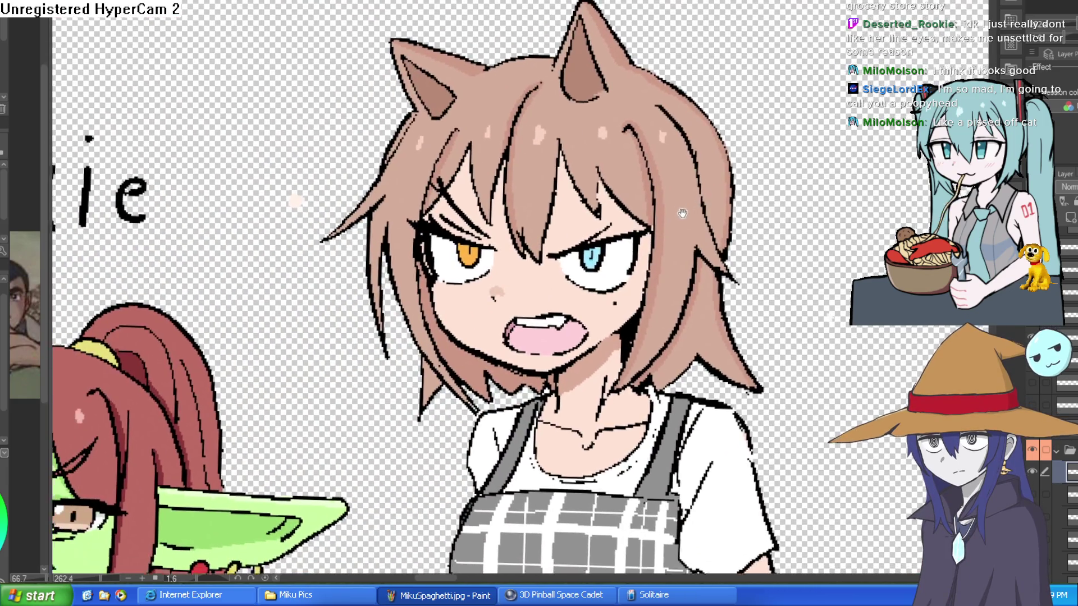
{"action": "scroll", "coordinate": [651, 249], "scroll_direction": "up", "scroll_amount": 3}
{"action": "scroll", "coordinate": [662, 269], "scroll_direction": "down", "scroll_amount": 1}
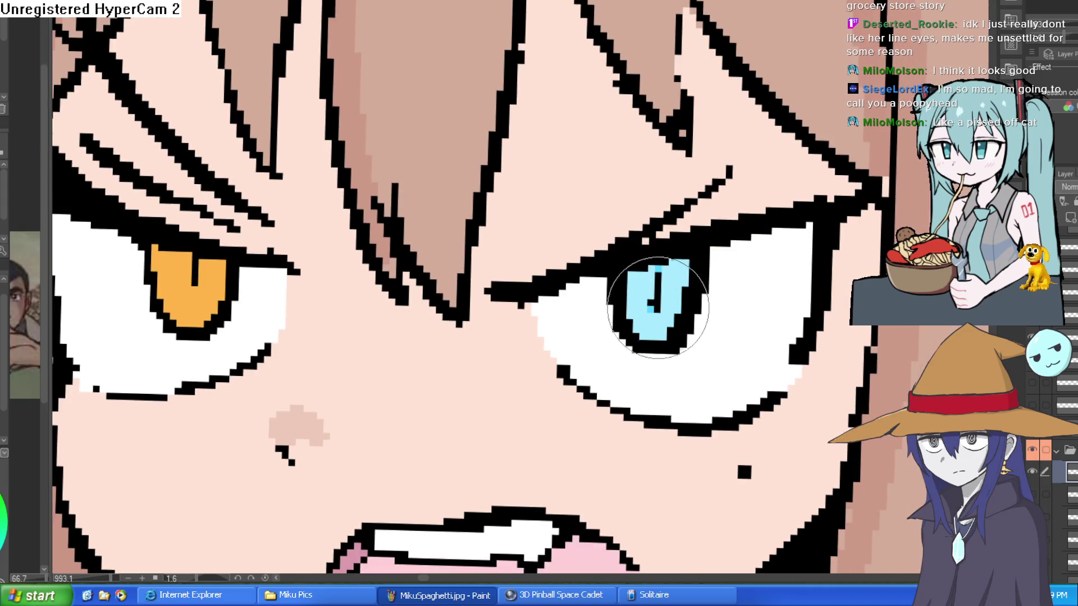
{"action": "left_click_drag", "start_coordinate": [667, 282], "coordinate": [679, 240]}
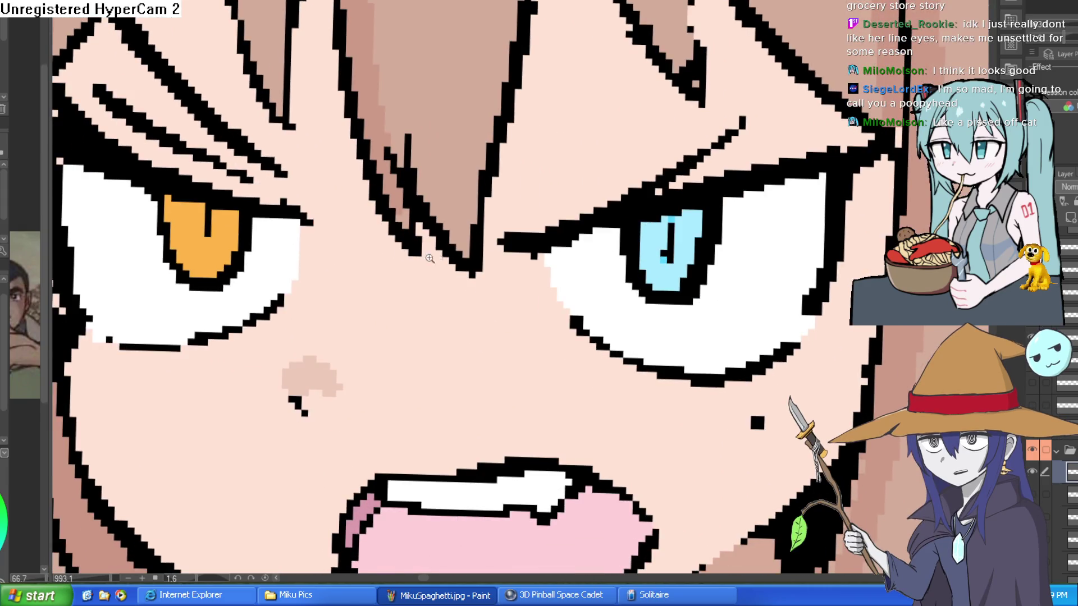
{"action": "left_click_drag", "start_coordinate": [214, 257], "coordinate": [247, 270]}
{"action": "scroll", "coordinate": [725, 271], "scroll_direction": "down", "scroll_amount": 2}
{"action": "scroll", "coordinate": [732, 273], "scroll_direction": "down", "scroll_amount": 1}
{"action": "left_click_drag", "start_coordinate": [733, 272], "coordinate": [657, 251]}
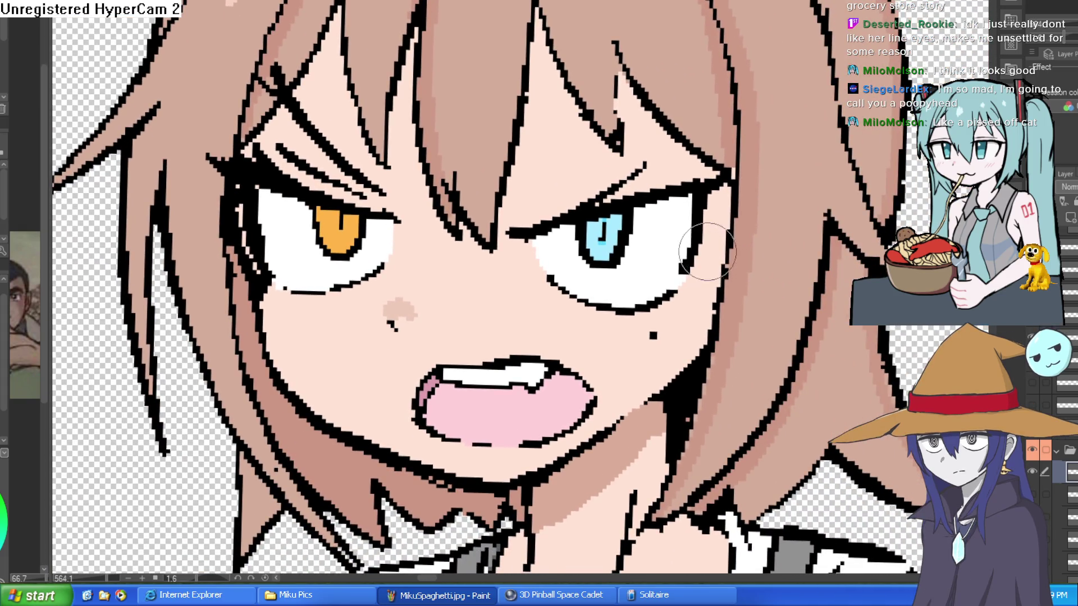
{"action": "scroll", "coordinate": [702, 277], "scroll_direction": "down", "scroll_amount": 1}
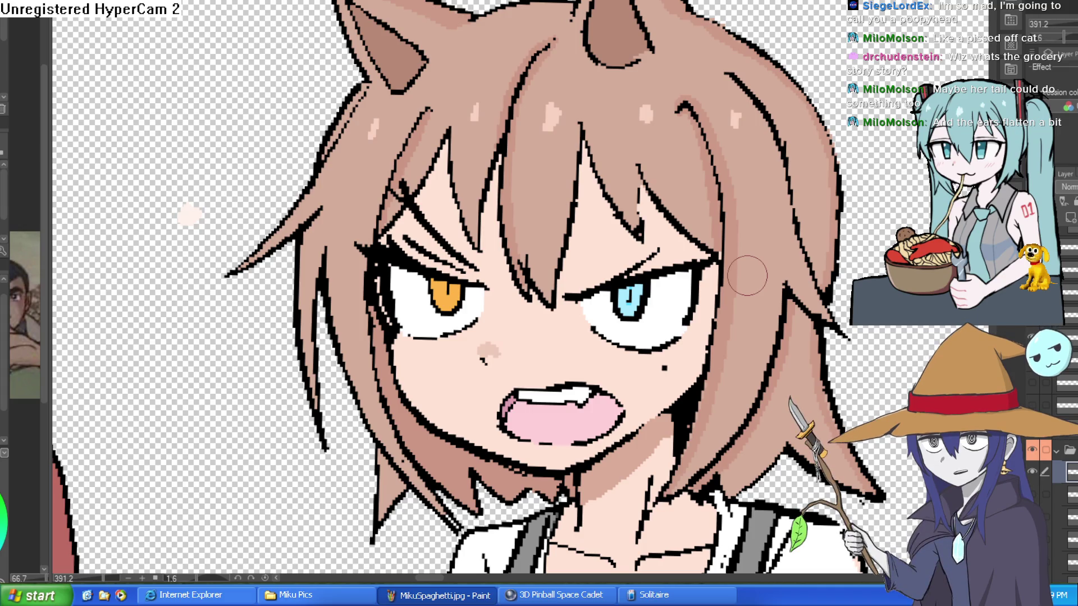
{"action": "scroll", "coordinate": [747, 275], "scroll_direction": "down", "scroll_amount": 1}
{"action": "scroll", "coordinate": [747, 274], "scroll_direction": "down", "scroll_amount": 2}
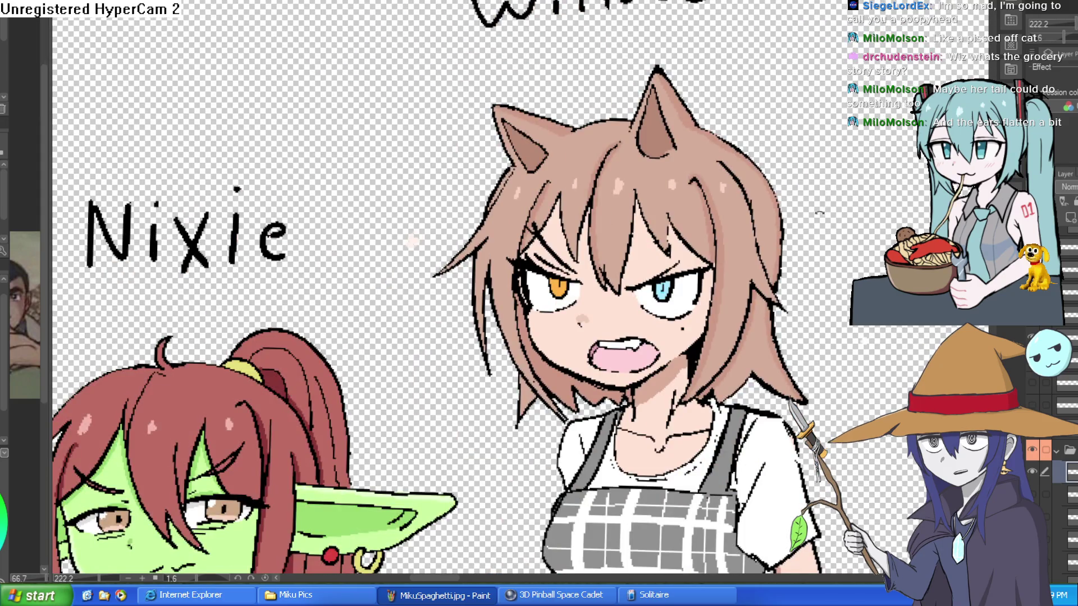
{"action": "scroll", "coordinate": [812, 217], "scroll_direction": "up", "scroll_amount": 1}
{"action": "scroll", "coordinate": [800, 229], "scroll_direction": "down", "scroll_amount": 1}
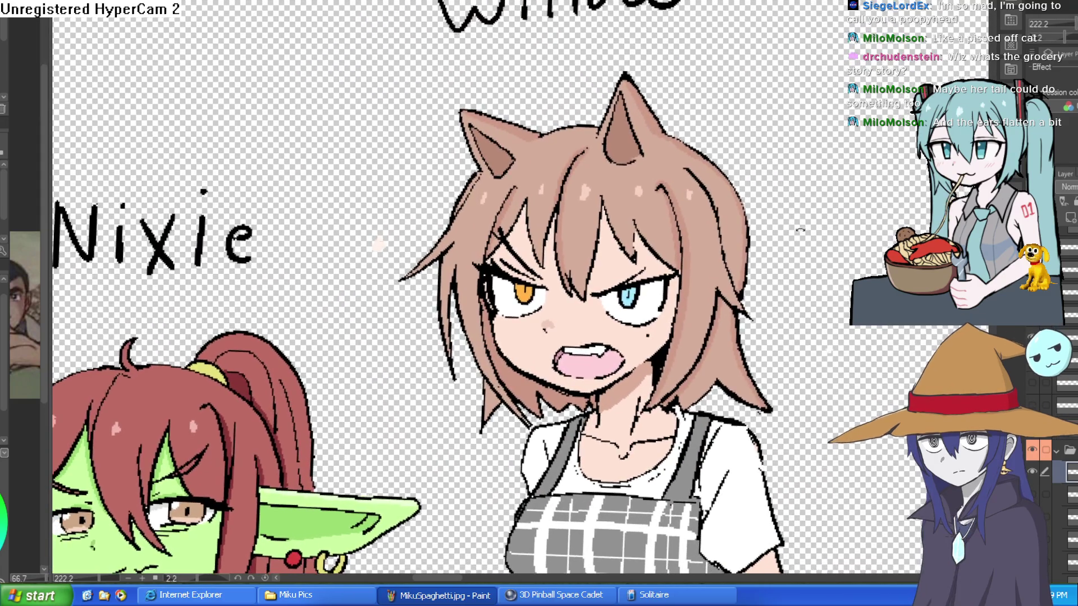
{"action": "left_click_drag", "start_coordinate": [800, 230], "coordinate": [828, 222]}
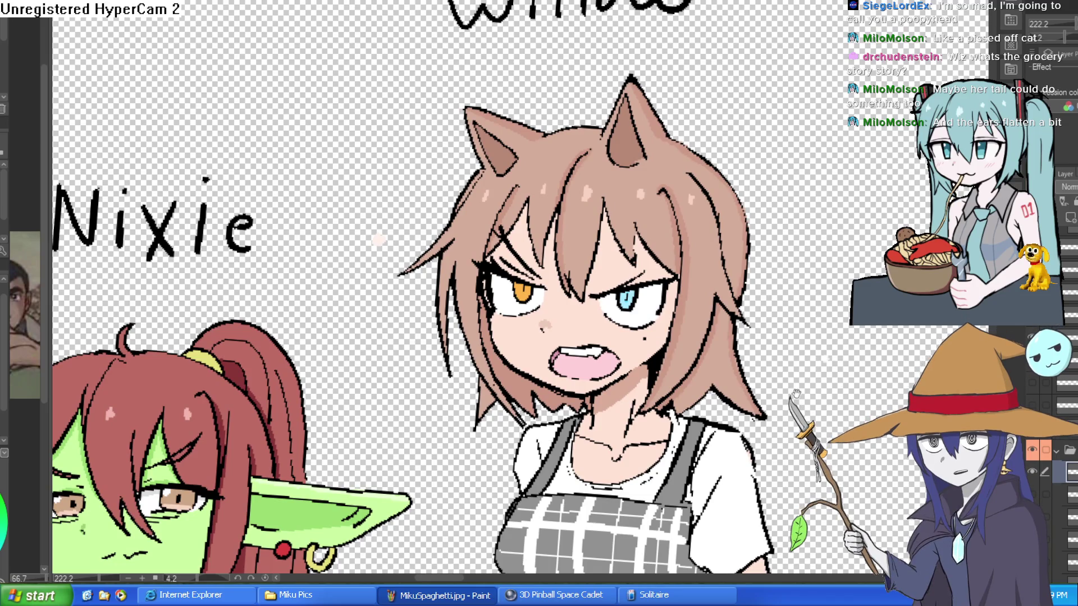
{"action": "left_click_drag", "start_coordinate": [804, 394], "coordinate": [804, 285]}
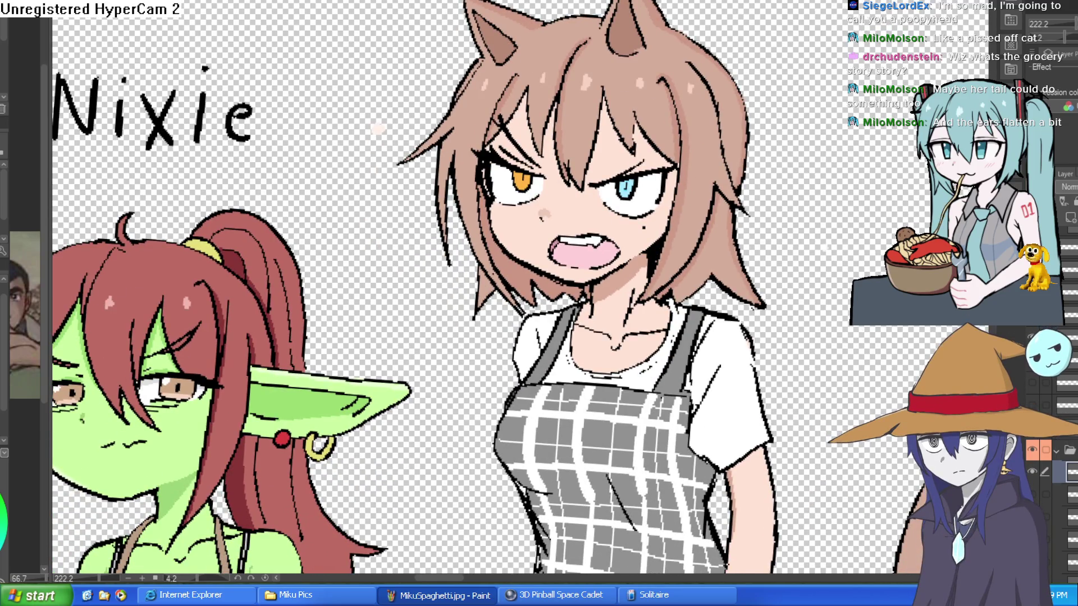
{"action": "scroll", "coordinate": [1052, 472], "scroll_direction": "up", "scroll_amount": 2}
{"action": "left_click", "coordinate": [1032, 477]}
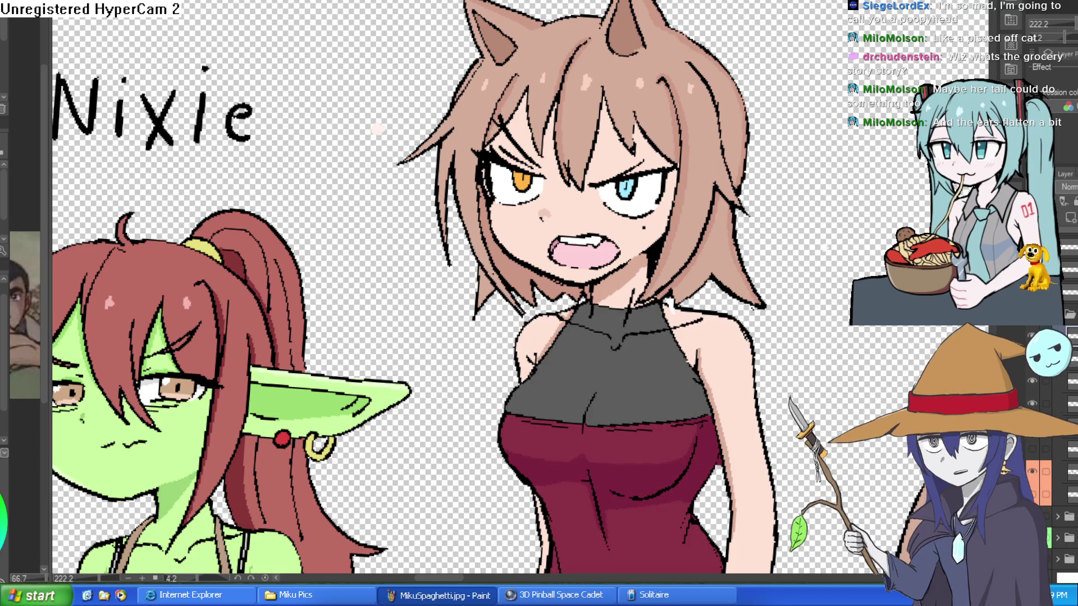
{"action": "left_click", "coordinate": [1032, 406]}
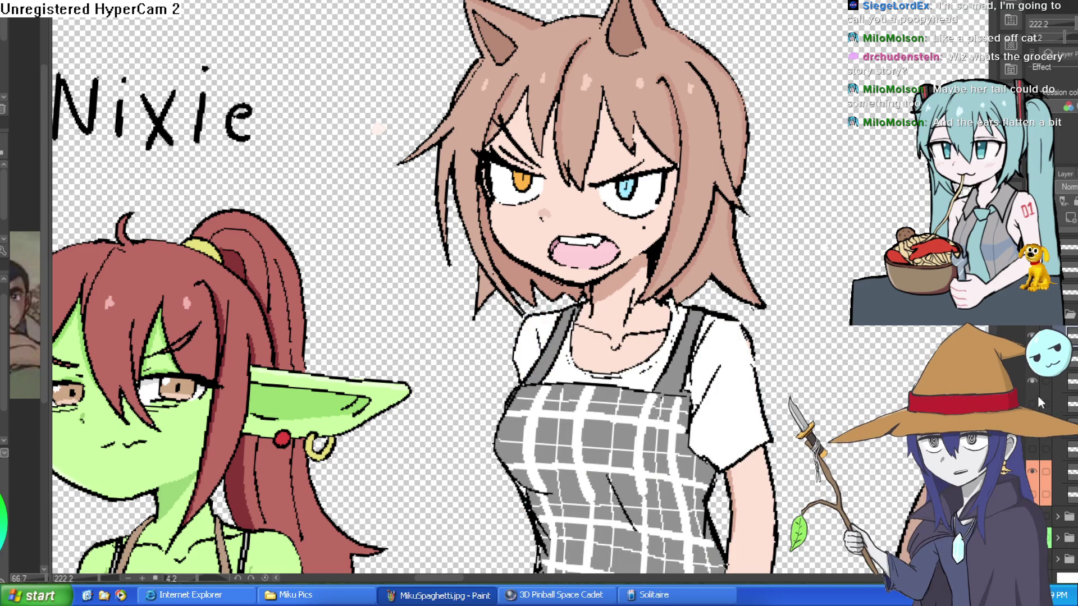
{"action": "left_click", "coordinate": [1033, 474]}
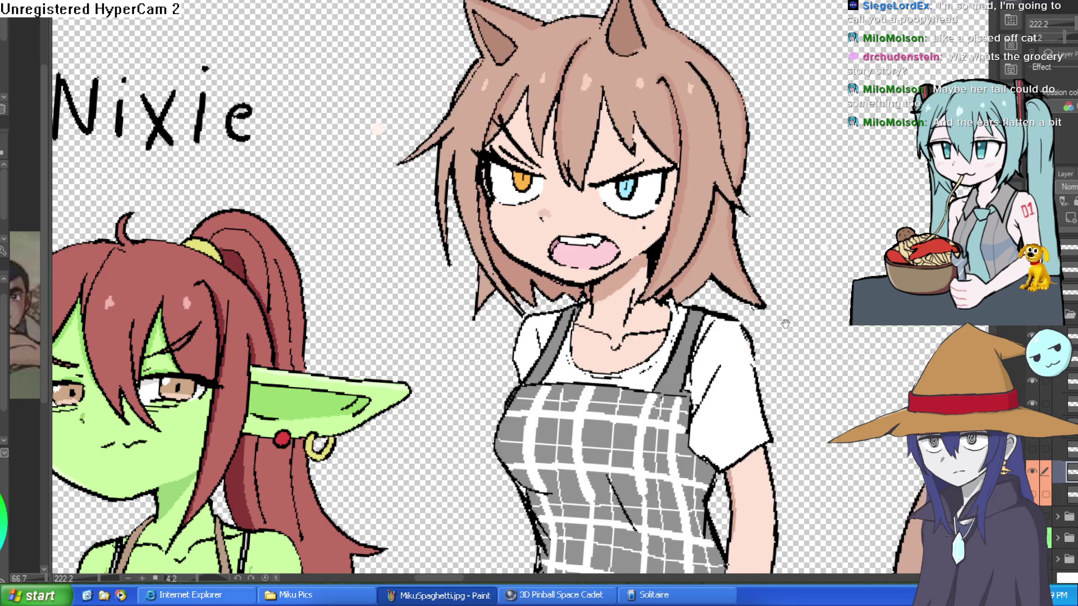
{"action": "scroll", "coordinate": [788, 325], "scroll_direction": "up", "scroll_amount": 2}
{"action": "scroll", "coordinate": [796, 252], "scroll_direction": "up", "scroll_amount": 2}
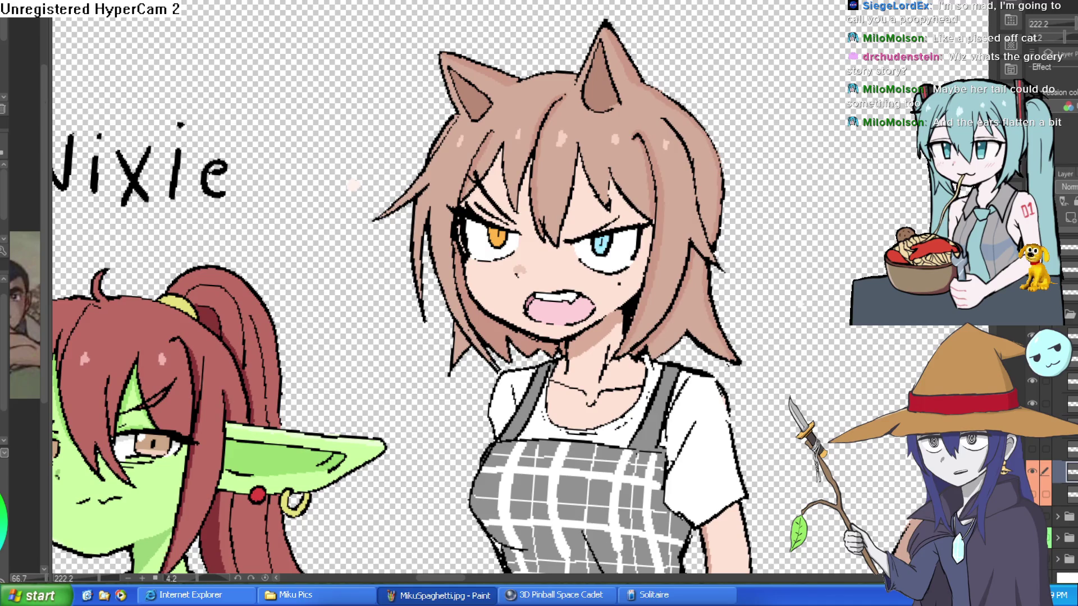
{"action": "scroll", "coordinate": [658, 47], "scroll_direction": "up", "scroll_amount": 2}
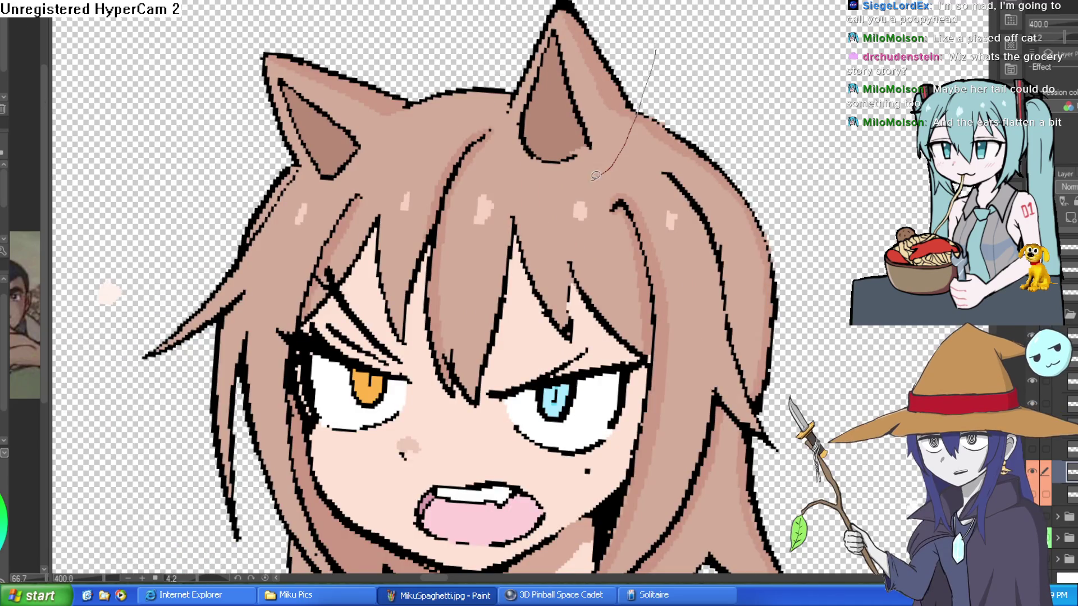
{"action": "left_click_drag", "start_coordinate": [508, 117], "coordinate": [239, 3]}
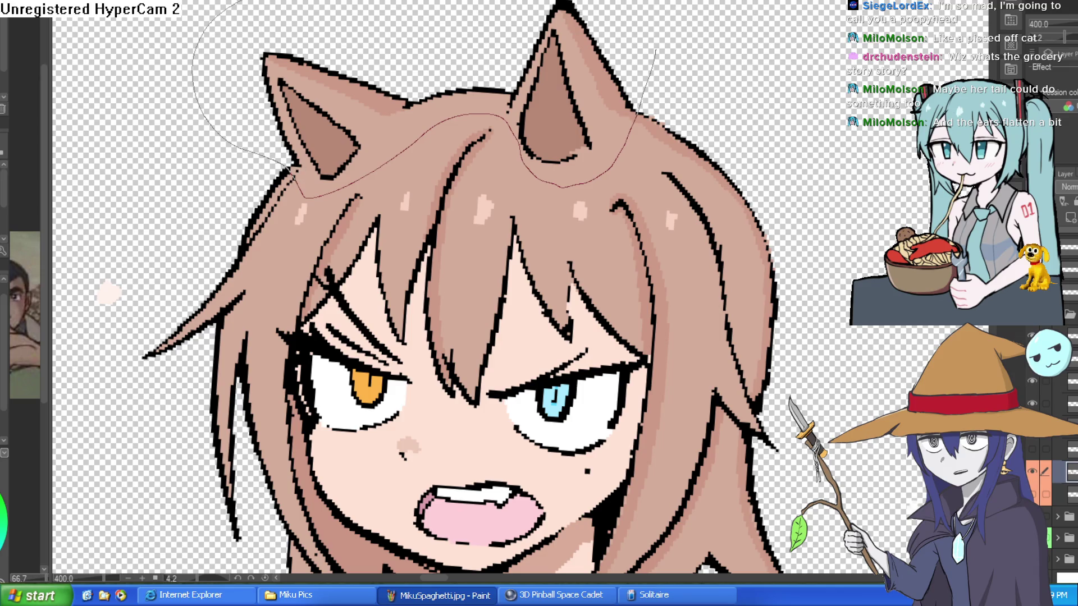
{"action": "left_click_drag", "start_coordinate": [655, 49], "coordinate": [665, 18]}
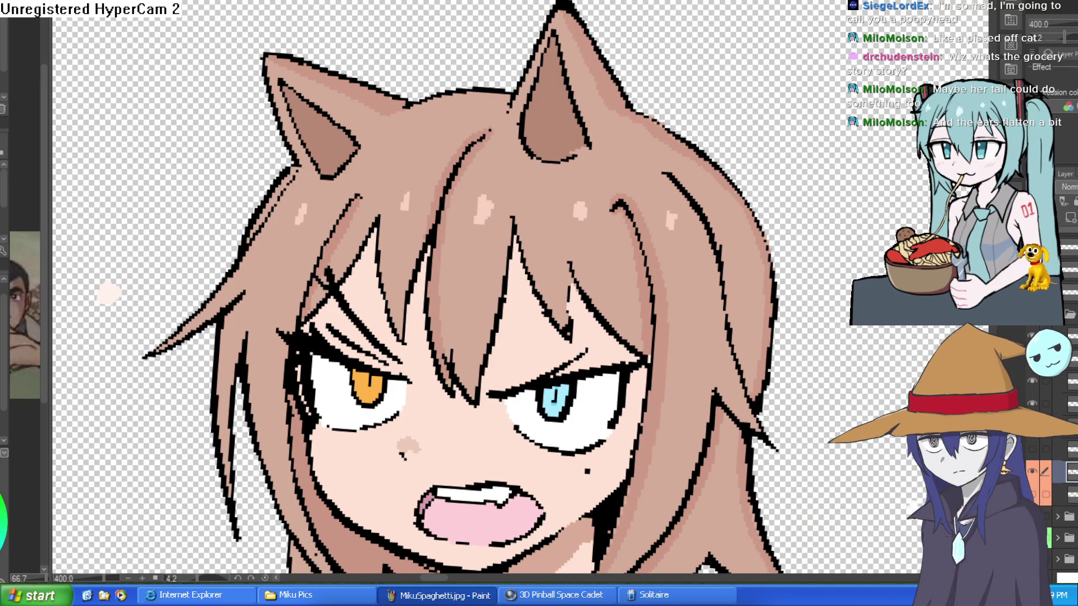
{"action": "scroll", "coordinate": [665, 17], "scroll_direction": "down", "scroll_amount": 3}
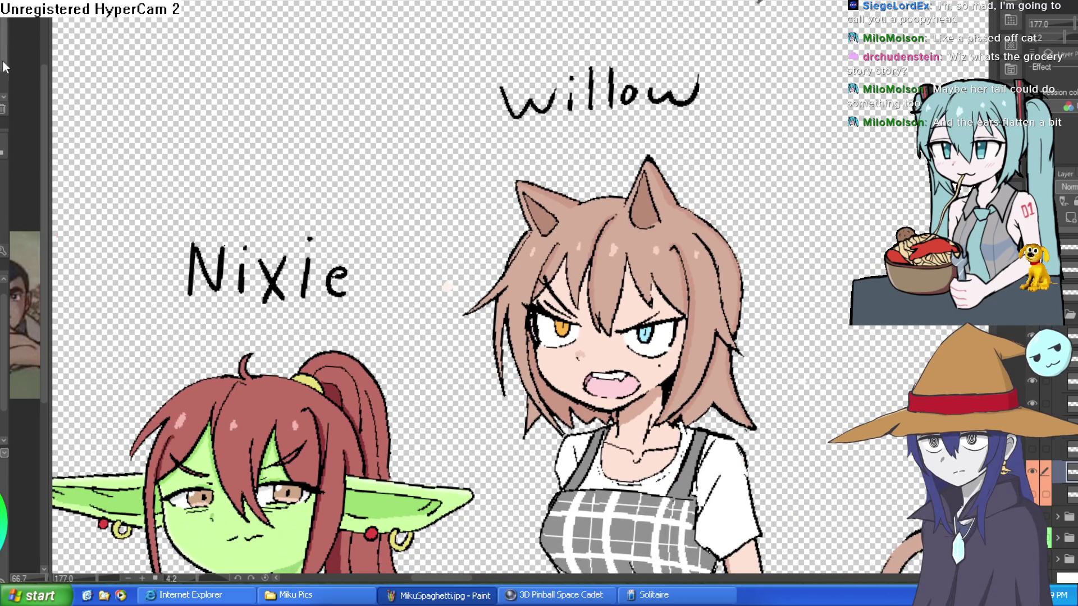
{"action": "scroll", "coordinate": [732, 284], "scroll_direction": "down", "scroll_amount": 5}
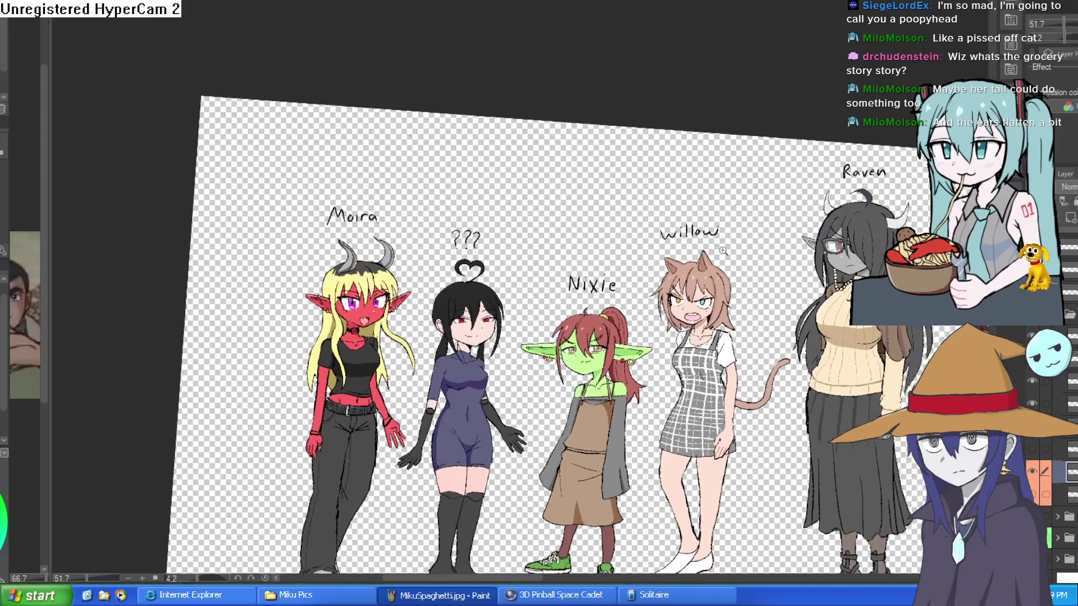
{"action": "scroll", "coordinate": [710, 250], "scroll_direction": "up", "scroll_amount": 5}
Lasso-select Willow's cat ears, check by hiding the layer, test-delete them and undo.
{"action": "left_click_drag", "start_coordinate": [762, 225], "coordinate": [674, 308]}
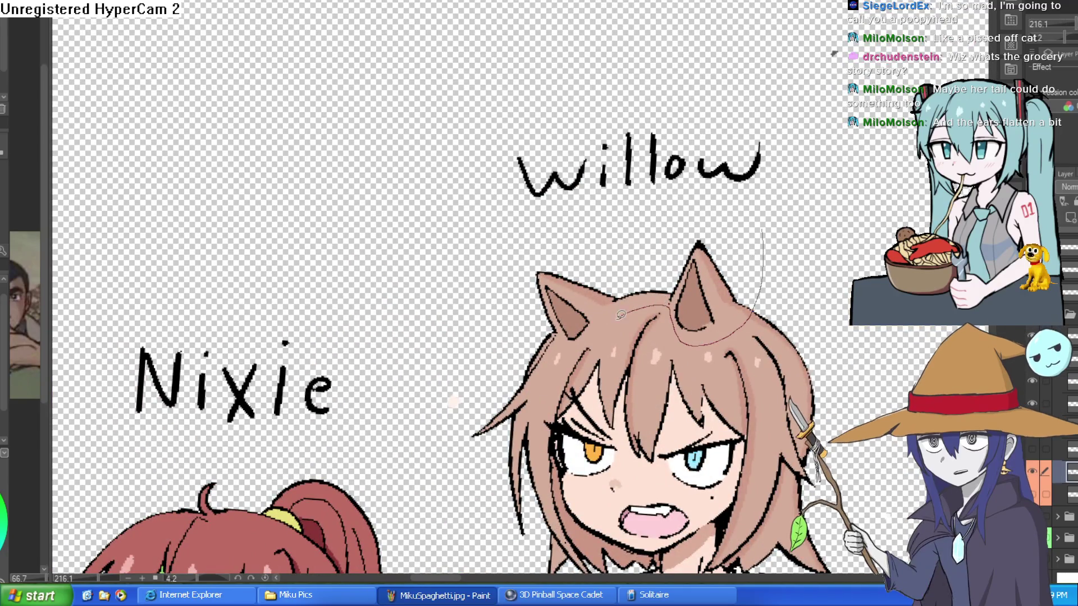
{"action": "left_click_drag", "start_coordinate": [621, 313], "coordinate": [751, 225]}
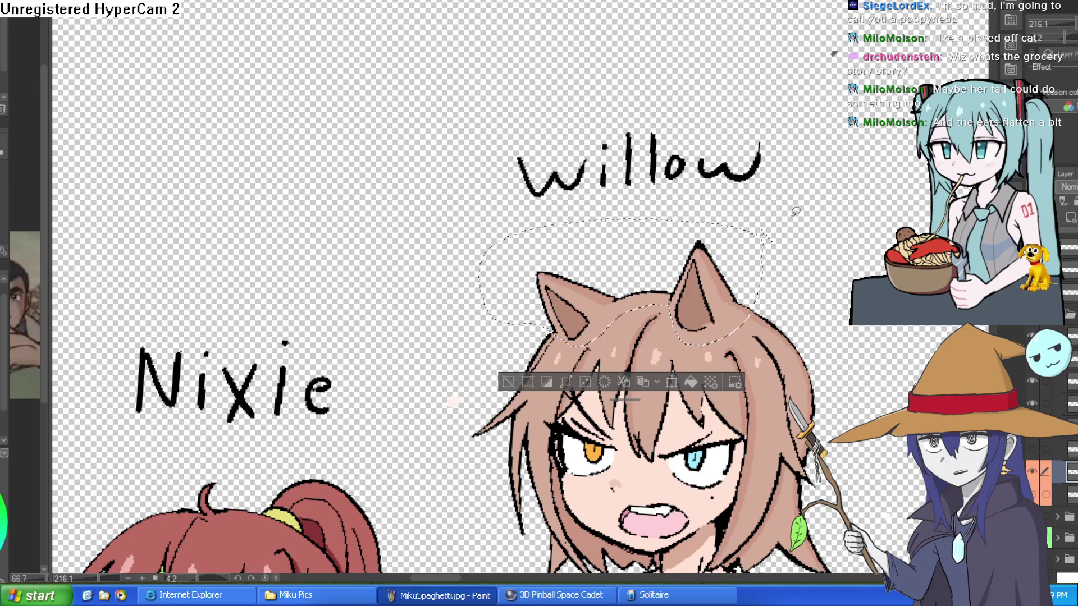
{"action": "left_click", "coordinate": [1032, 469]}
{"action": "left_click", "coordinate": [1032, 469]}
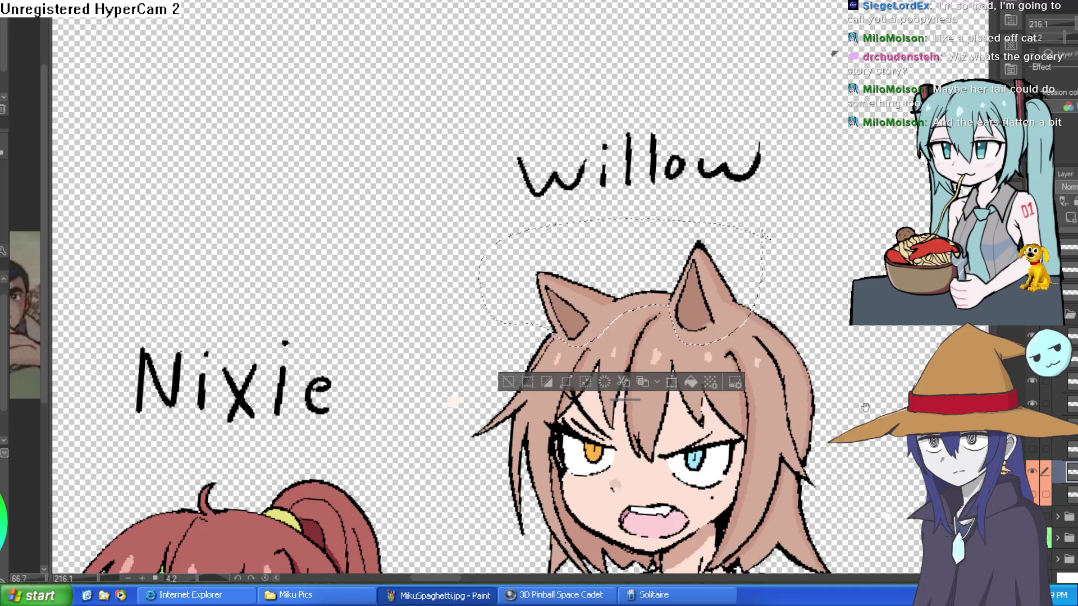
{"action": "scroll", "coordinate": [745, 267], "scroll_direction": "up", "scroll_amount": 2}
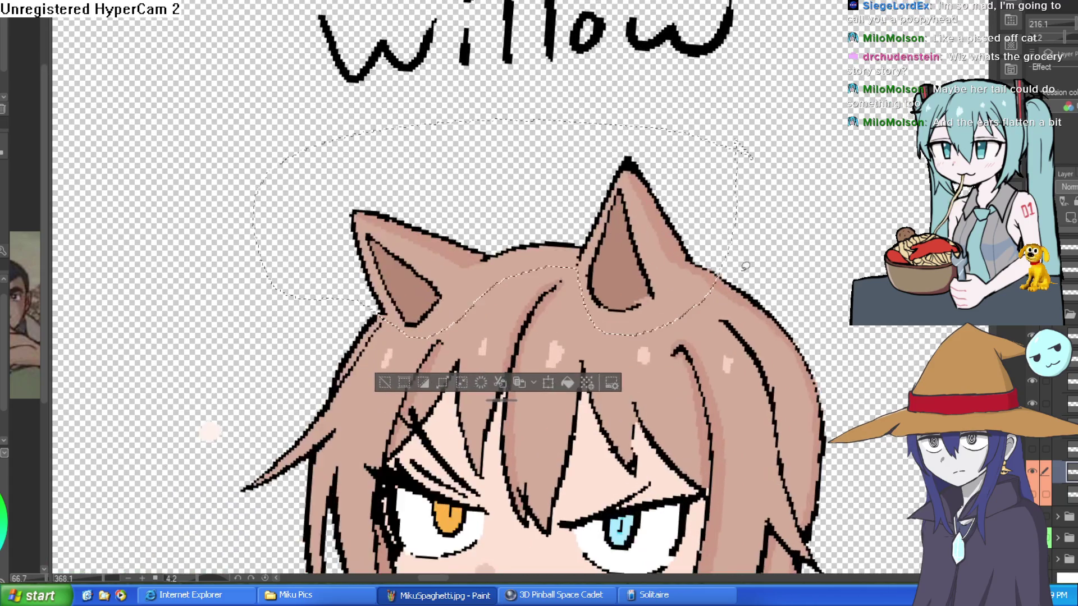
{"action": "key", "text": "Delete"}
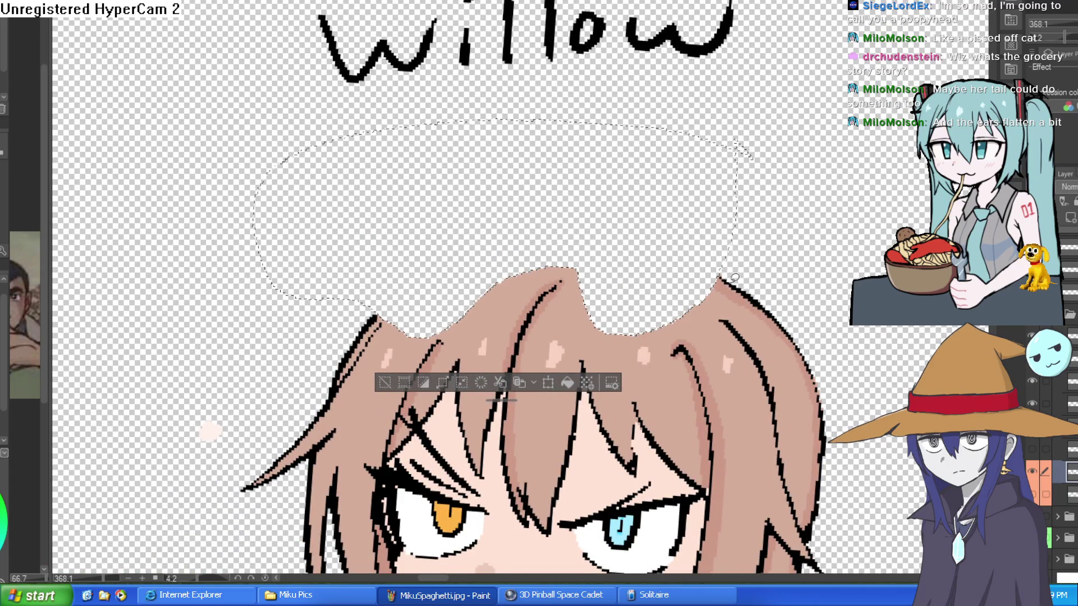
{"action": "key", "text": "ctrl+z"}
{"action": "scroll", "coordinate": [741, 291], "scroll_direction": "down", "scroll_amount": 1}
{"action": "scroll", "coordinate": [762, 302], "scroll_direction": "down", "scroll_amount": 1}
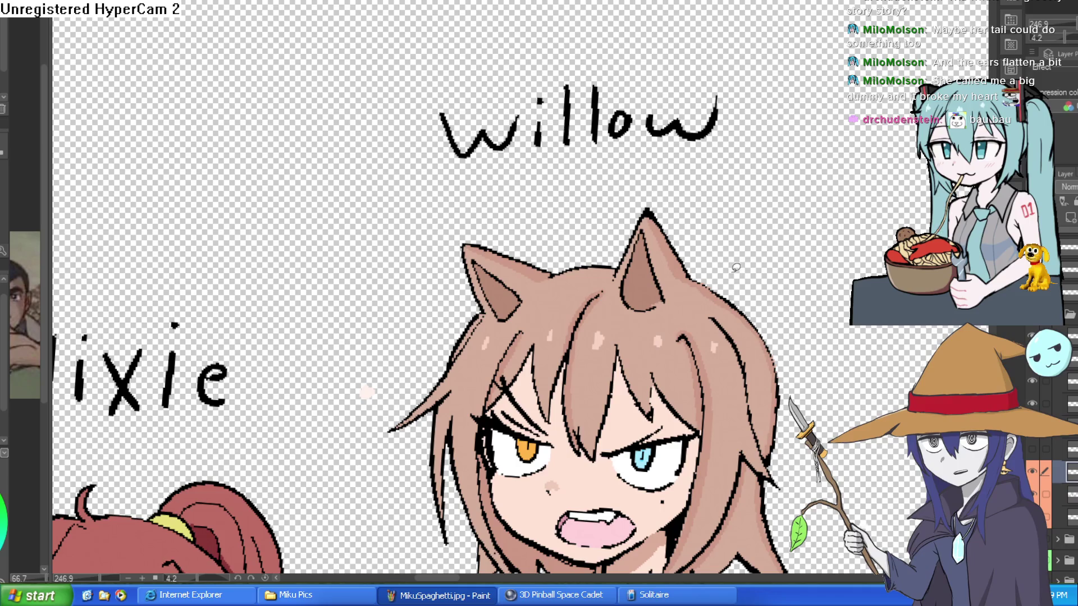
{"action": "left_click_drag", "start_coordinate": [733, 269], "coordinate": [742, 180]}
{"action": "left_click", "coordinate": [742, 181]}
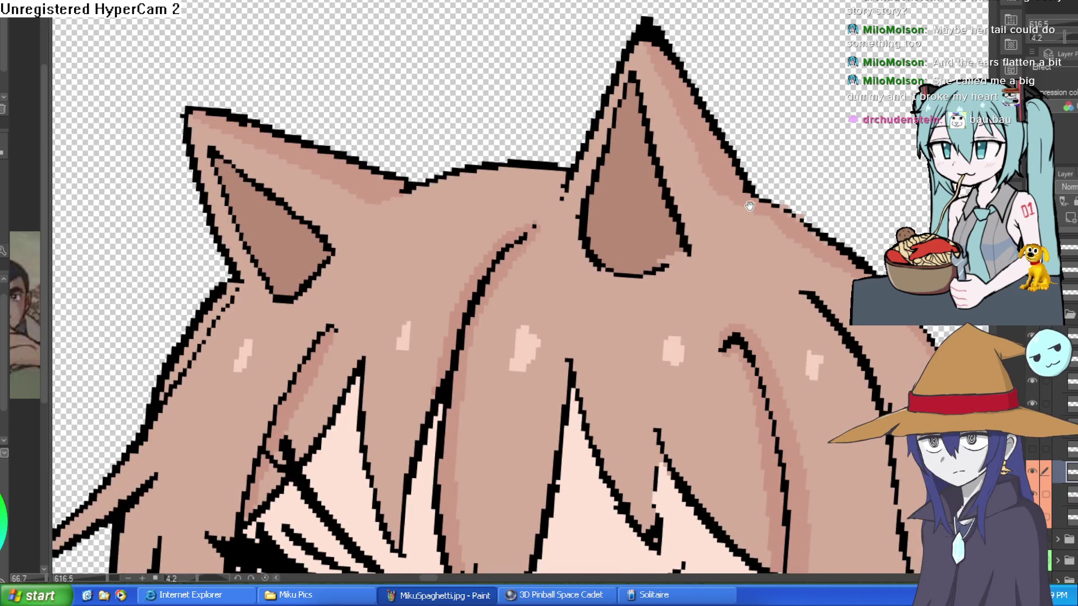
{"action": "left_click_drag", "start_coordinate": [812, 224], "coordinate": [800, 180]}
{"action": "scroll", "coordinate": [801, 179], "scroll_direction": "down", "scroll_amount": 5}
{"action": "scroll", "coordinate": [783, 194], "scroll_direction": "up", "scroll_amount": 2}
{"action": "scroll", "coordinate": [775, 202], "scroll_direction": "down", "scroll_amount": 2}
{"action": "scroll", "coordinate": [761, 206], "scroll_direction": "up", "scroll_amount": 3}
{"action": "scroll", "coordinate": [761, 207], "scroll_direction": "down", "scroll_amount": 3}
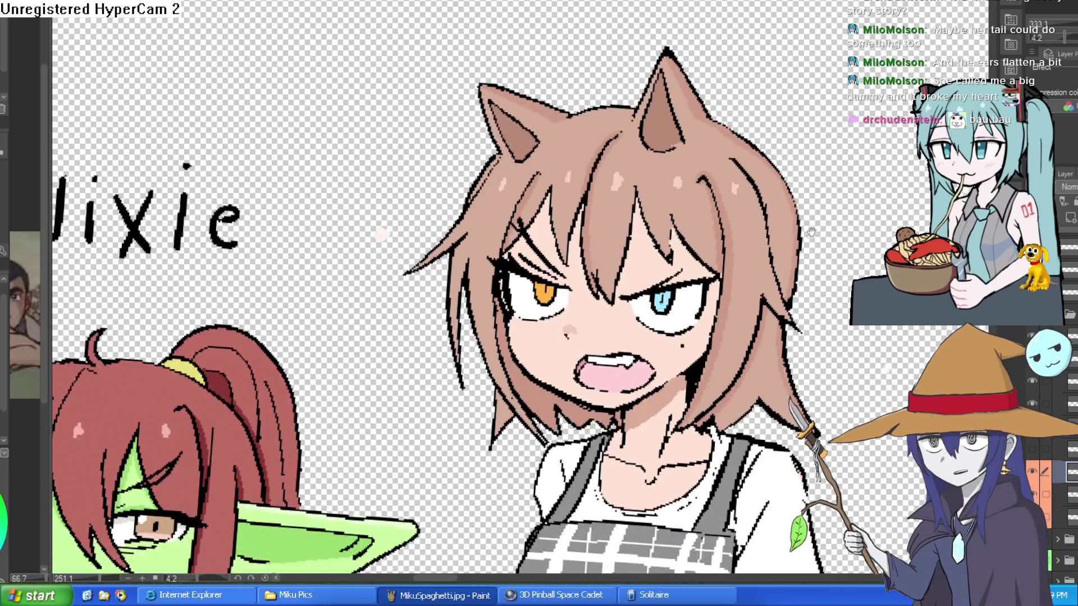
{"action": "scroll", "coordinate": [775, 221], "scroll_direction": "up", "scroll_amount": 1}
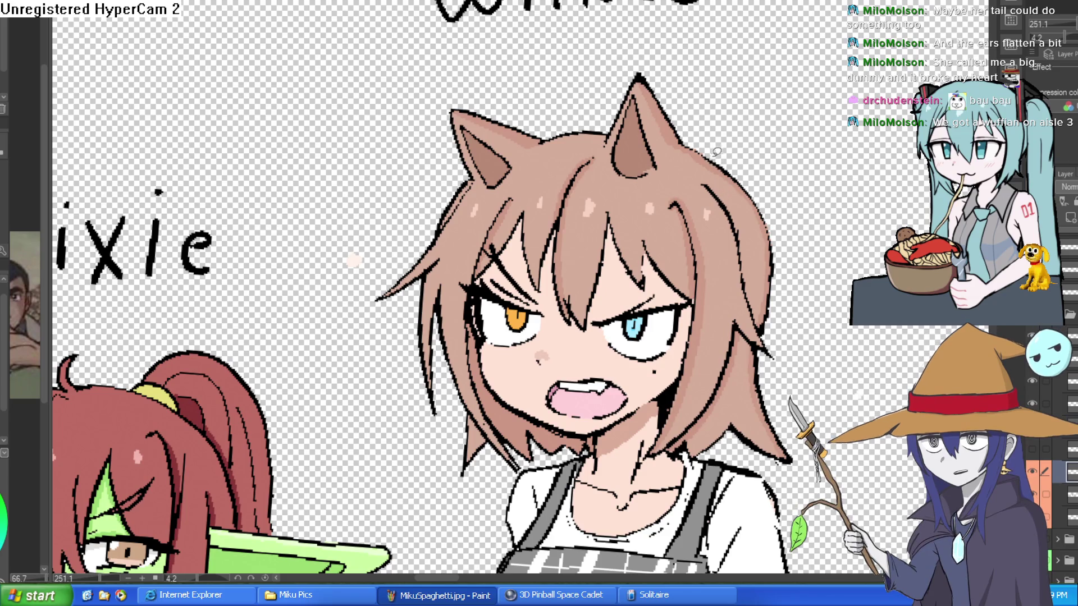
{"action": "scroll", "coordinate": [729, 167], "scroll_direction": "up", "scroll_amount": 1}
{"action": "scroll", "coordinate": [764, 200], "scroll_direction": "up", "scroll_amount": 2}
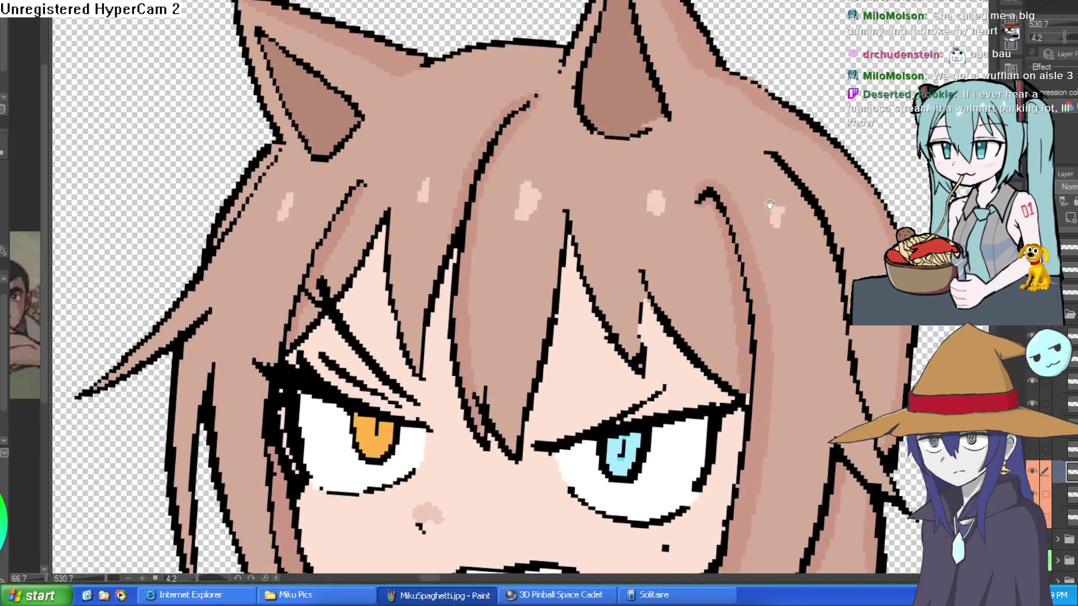
Lower the old ears layer to a faint translucent guide after toggling its visibility.
{"action": "left_click", "coordinate": [1034, 474]}
{"action": "left_click", "coordinate": [1034, 474]}
{"action": "scroll", "coordinate": [608, 249], "scroll_direction": "down", "scroll_amount": 1}
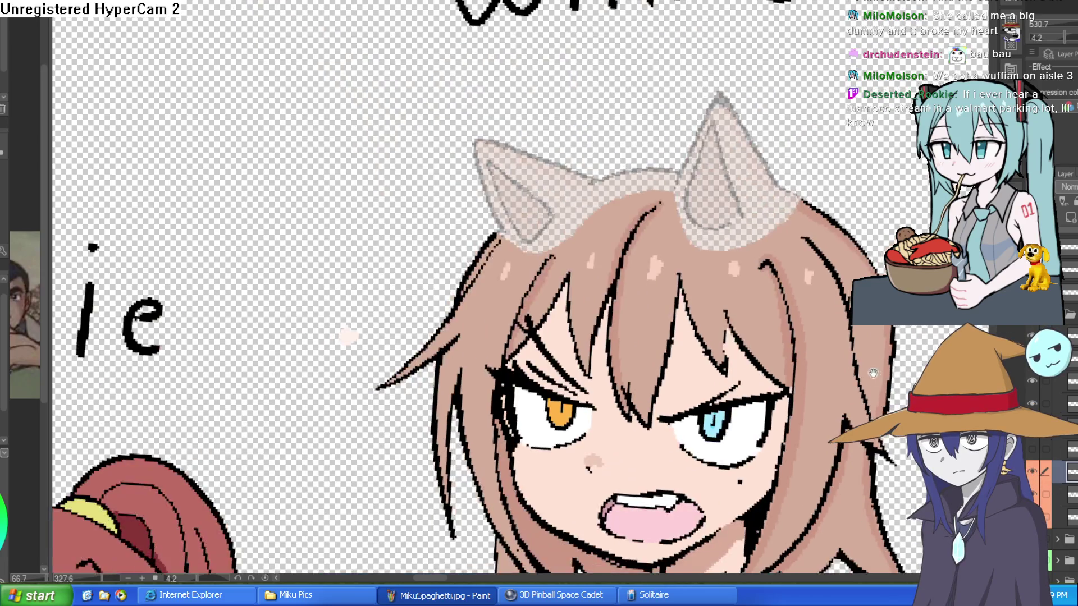
{"action": "scroll", "coordinate": [609, 250], "scroll_direction": "down", "scroll_amount": 1}
{"action": "scroll", "coordinate": [608, 249], "scroll_direction": "down", "scroll_amount": 1}
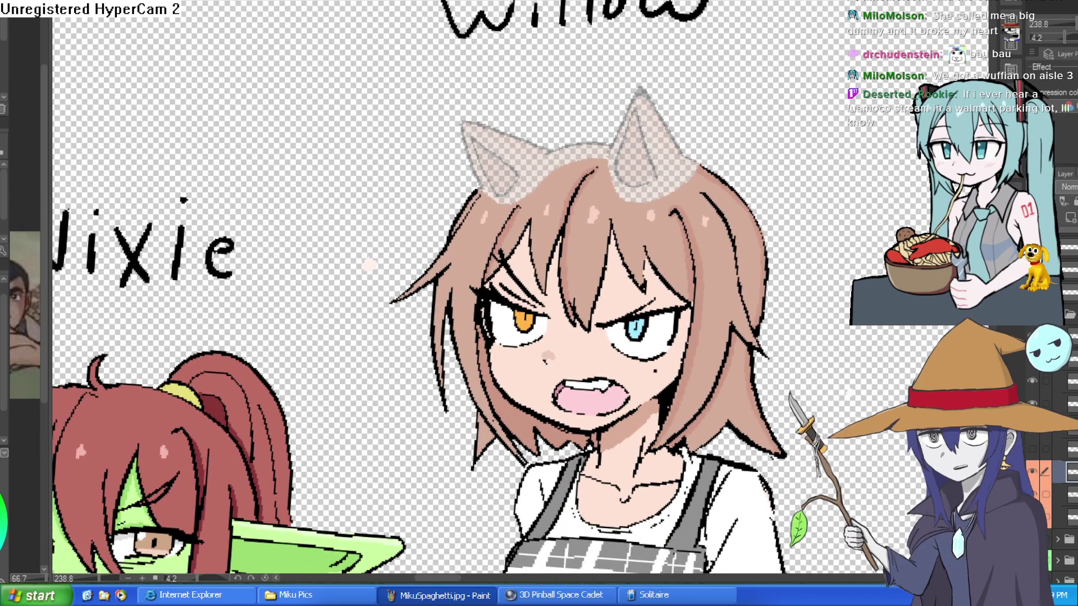
{"action": "scroll", "coordinate": [625, 152], "scroll_direction": "up", "scroll_amount": 2}
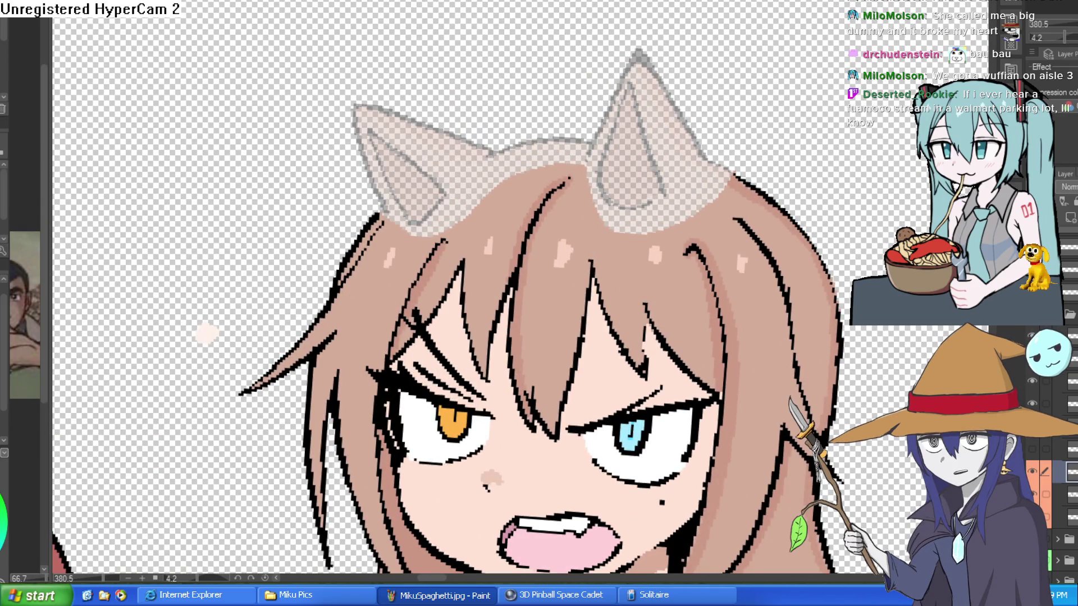
{"action": "left_click", "coordinate": [1034, 474]}
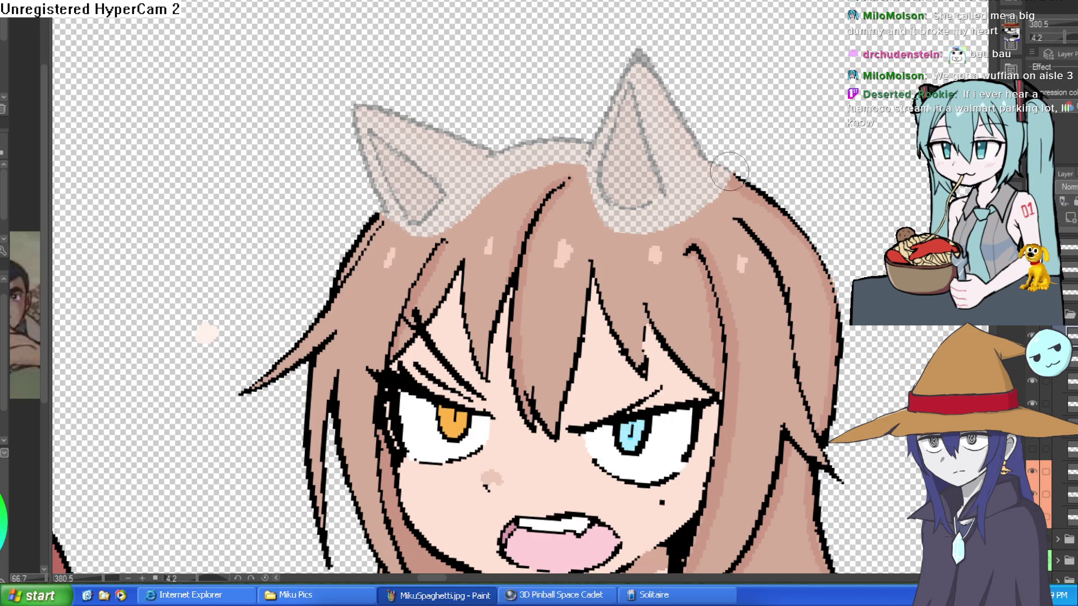
Try sketching new pointed ear outlines over the faded guide, undoing each attempt.
{"action": "left_click_drag", "start_coordinate": [665, 110], "coordinate": [549, 43]}
{"action": "key", "text": "ctrl+z"}
{"action": "left_click_drag", "start_coordinate": [549, 126], "coordinate": [597, 96]}
{"action": "key", "text": "ctrl+z"}
{"action": "mouse_move", "coordinate": [724, 165]}
{"action": "left_mouse_down"}
{"action": "mouse_move", "coordinate": [567, 135]}
{"action": "mouse_move", "coordinate": [308, 133]}
{"action": "mouse_move", "coordinate": [396, 189]}
{"action": "mouse_move", "coordinate": [340, 150]}
{"action": "mouse_move", "coordinate": [442, 158]}
{"action": "mouse_move", "coordinate": [385, 207]}
{"action": "left_mouse_up"}
{"action": "key", "text": "ctrl+z"}
{"action": "key", "text": "ctrl+z"}
{"action": "key", "text": "ctrl+z"}
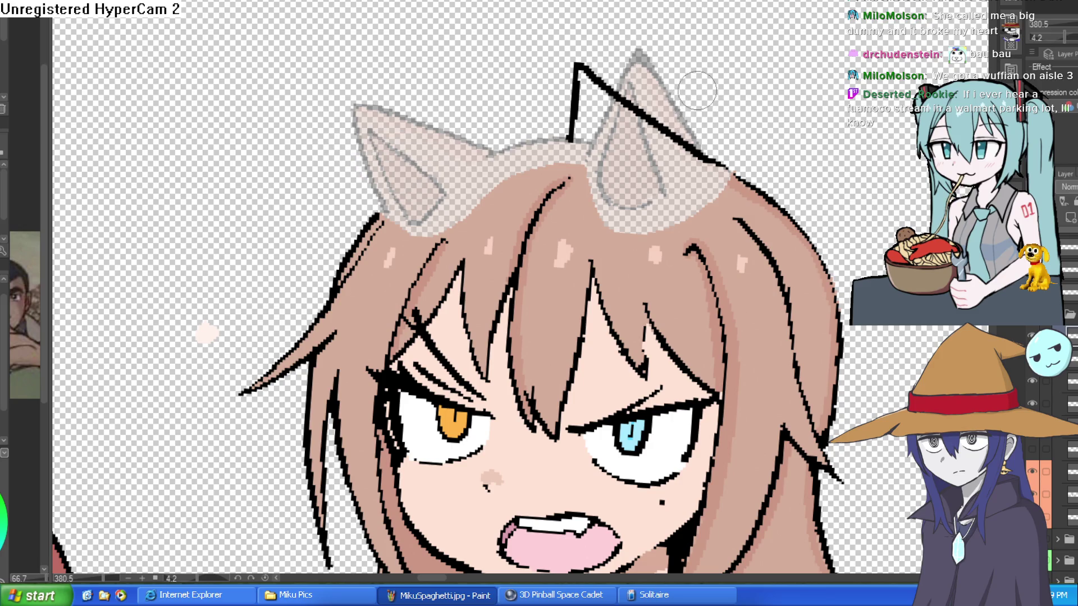
{"action": "key", "text": "ctrl+z"}
{"action": "scroll", "coordinate": [585, 131], "scroll_direction": "down", "scroll_amount": 5}
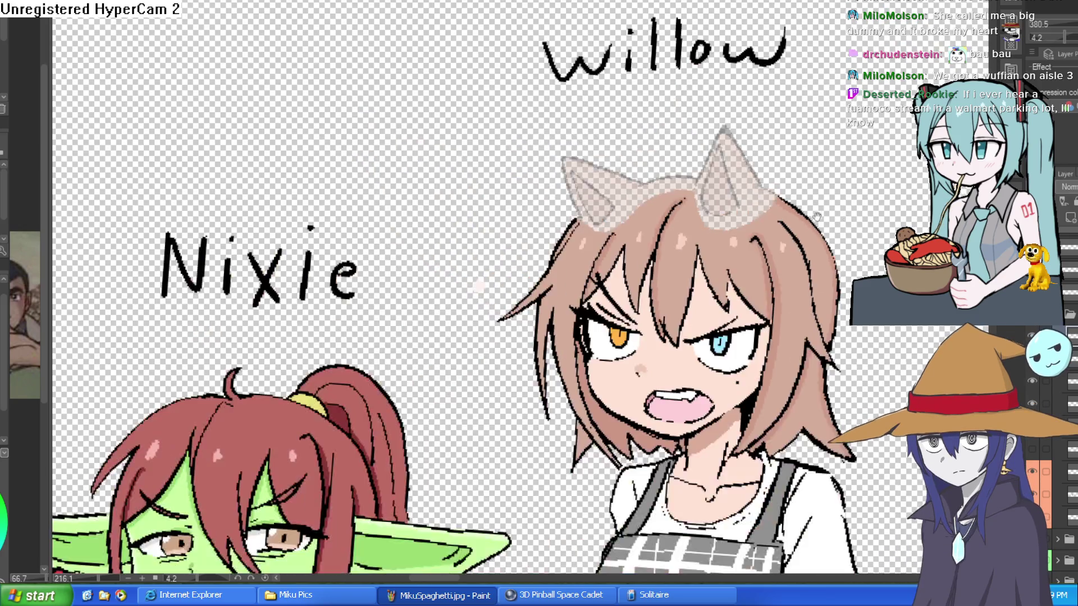
{"action": "scroll", "coordinate": [674, 177], "scroll_direction": "up", "scroll_amount": 4}
Reset the view upright, draw a wider black outline around Willow's tail, then attempt a tan fill.
{"action": "key", "text": "minus"}
{"action": "key", "text": "minus"}
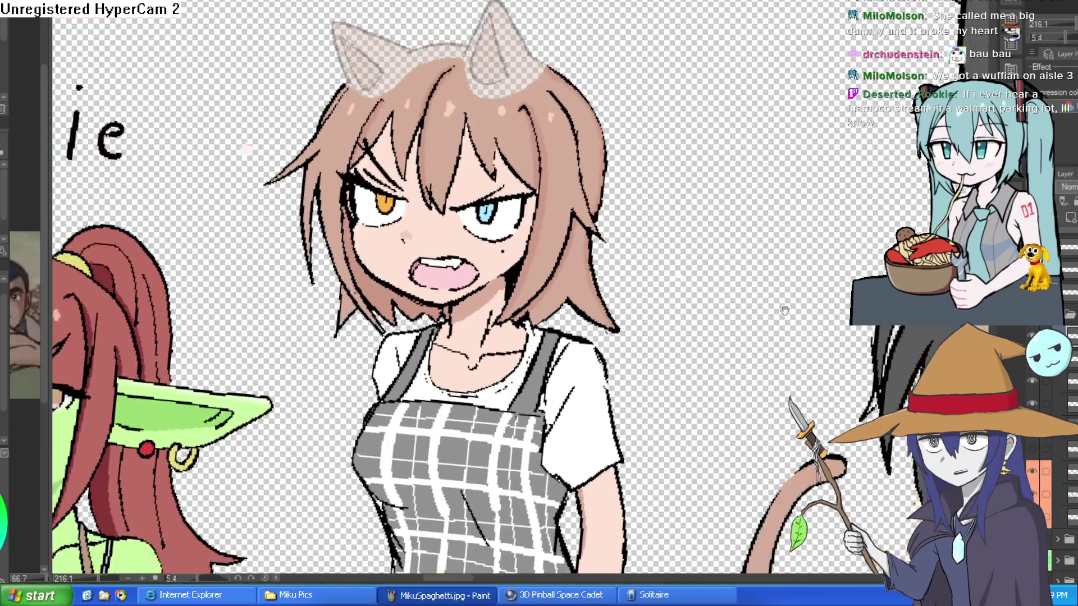
{"action": "scroll", "coordinate": [641, 303], "scroll_direction": "down", "scroll_amount": 3}
{"action": "mouse_move", "coordinate": [590, 434]}
{"action": "left_mouse_down"}
{"action": "mouse_move", "coordinate": [690, 373]}
{"action": "mouse_move", "coordinate": [791, 255]}
{"action": "mouse_move", "coordinate": [762, 329]}
{"action": "mouse_move", "coordinate": [581, 481]}
{"action": "left_mouse_up"}
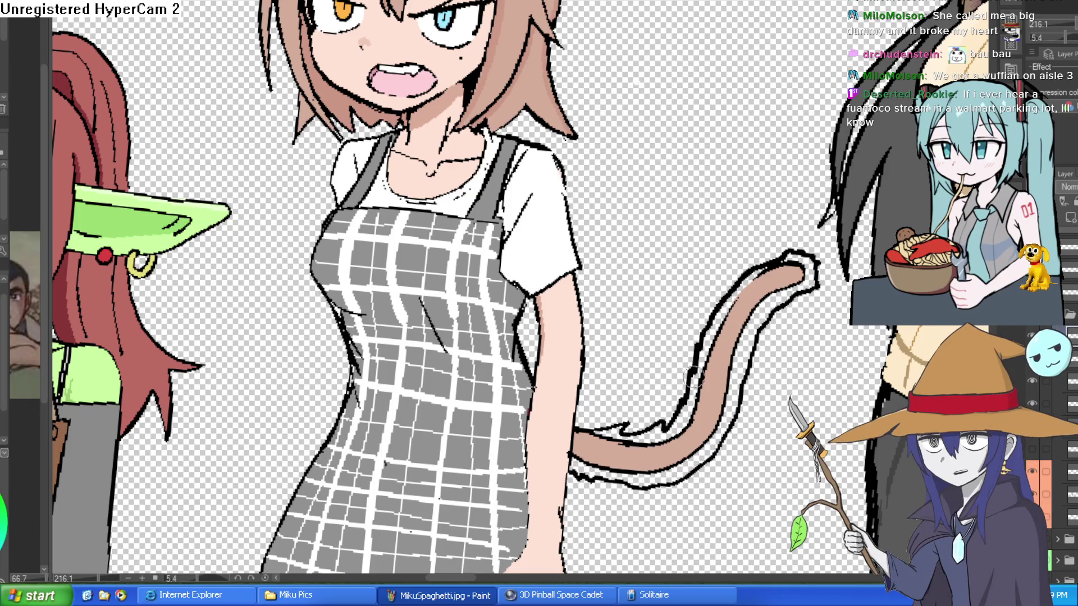
{"action": "left_click_drag", "start_coordinate": [752, 321], "coordinate": [898, 216]}
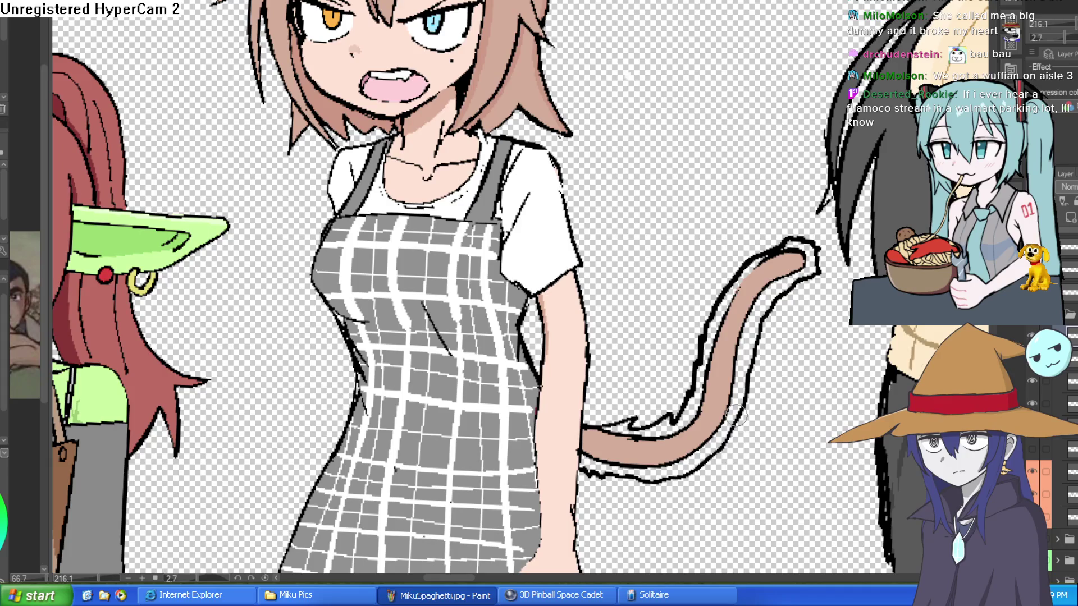
{"action": "left_click_drag", "start_coordinate": [738, 407], "coordinate": [707, 373]}
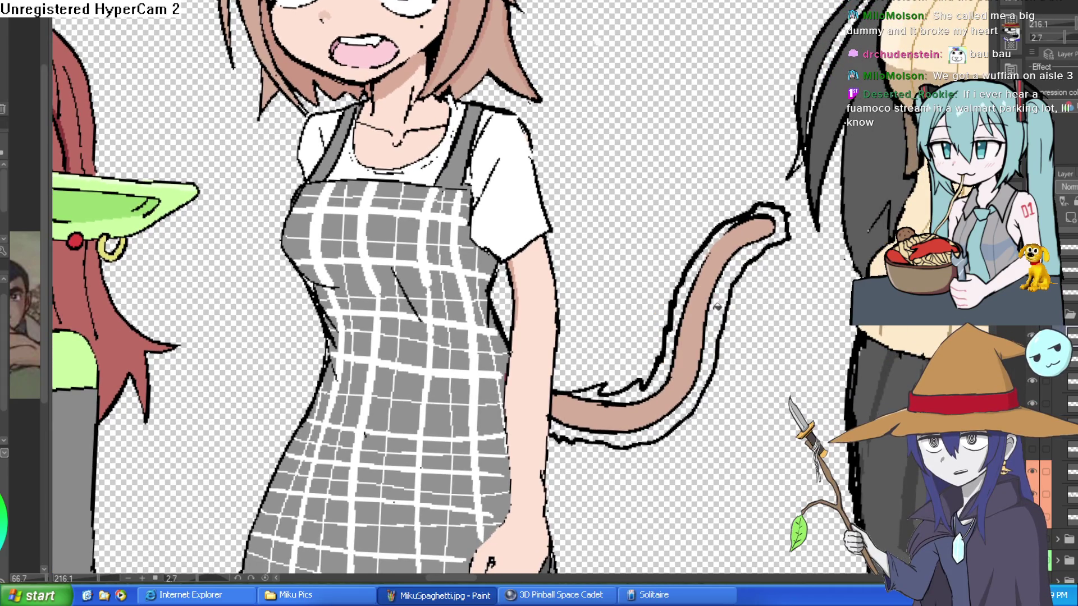
{"action": "left_click", "coordinate": [716, 310]}
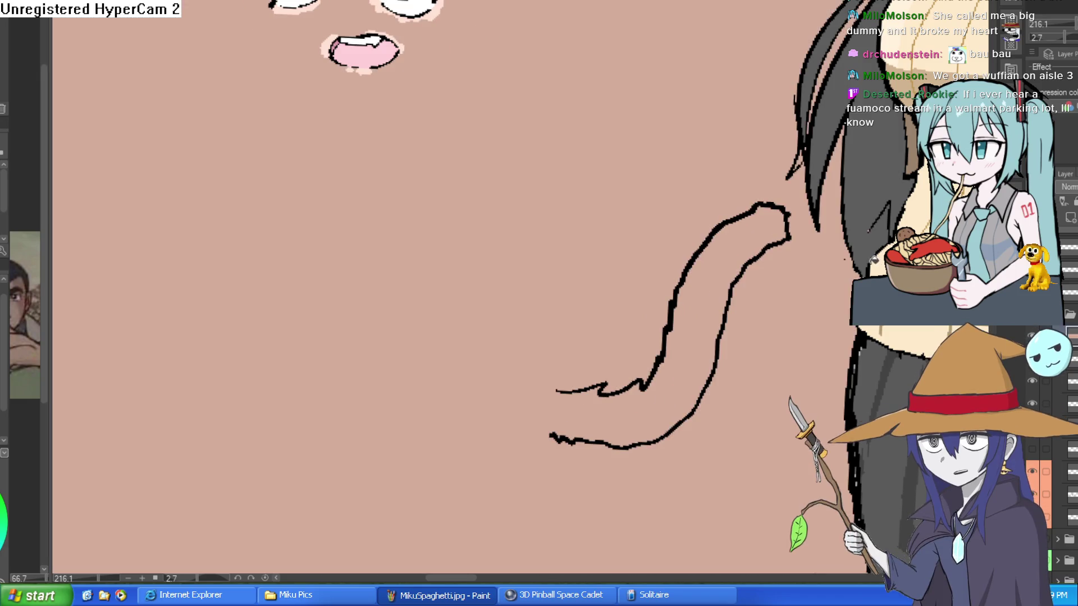
Undo the canvas-flooding fill and brush tan into the gaps inside the new tail outline.
{"action": "key", "text": "ctrl+z"}
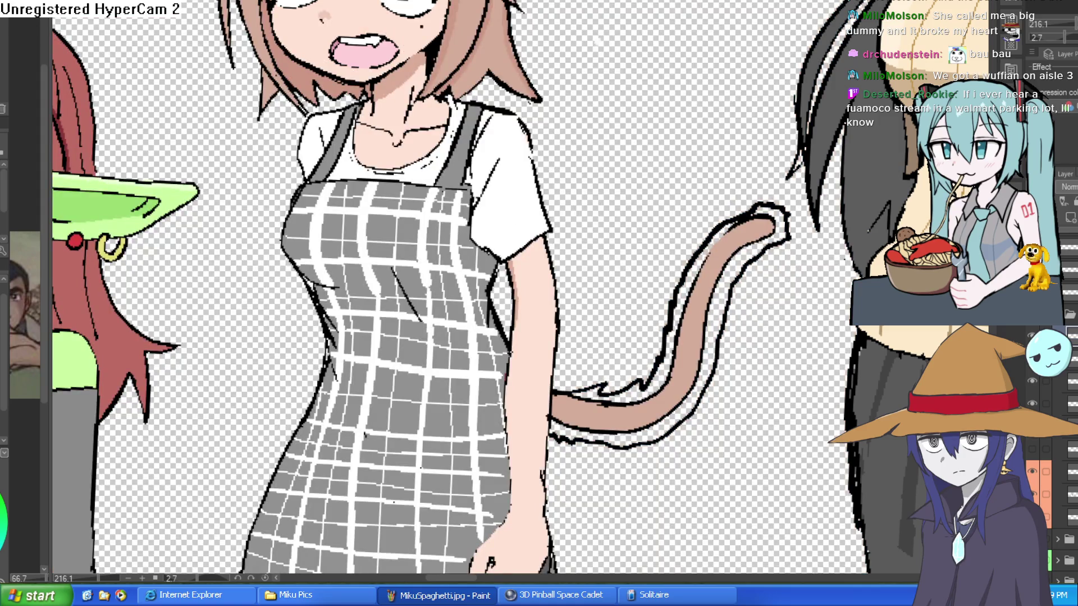
{"action": "left_click_drag", "start_coordinate": [713, 388], "coordinate": [713, 278]}
{"action": "mouse_move", "coordinate": [712, 320]}
{"action": "left_mouse_down"}
{"action": "mouse_move", "coordinate": [734, 266]}
{"action": "mouse_move", "coordinate": [779, 215]}
{"action": "mouse_move", "coordinate": [759, 208]}
{"action": "mouse_move", "coordinate": [674, 371]}
{"action": "left_mouse_up"}
{"action": "mouse_move", "coordinate": [728, 228]}
{"action": "left_mouse_down"}
{"action": "mouse_move", "coordinate": [686, 325]}
{"action": "mouse_move", "coordinate": [678, 404]}
{"action": "mouse_move", "coordinate": [645, 419]}
{"action": "mouse_move", "coordinate": [582, 393]}
{"action": "left_mouse_up"}
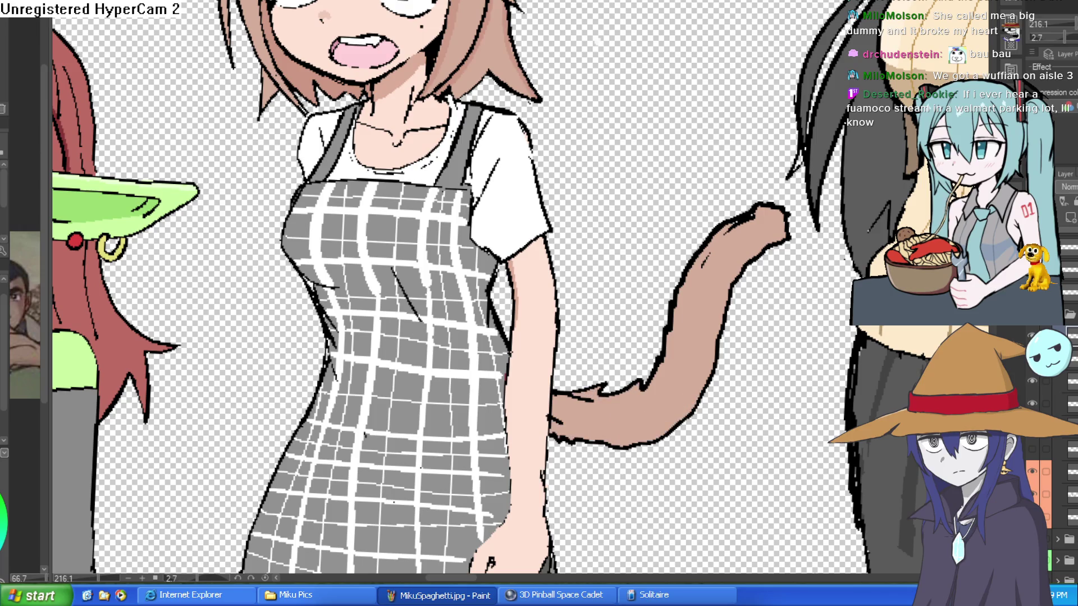
{"action": "scroll", "coordinate": [638, 290], "scroll_direction": "up", "scroll_amount": 1}
{"action": "scroll", "coordinate": [655, 366], "scroll_direction": "up", "scroll_amount": 1}
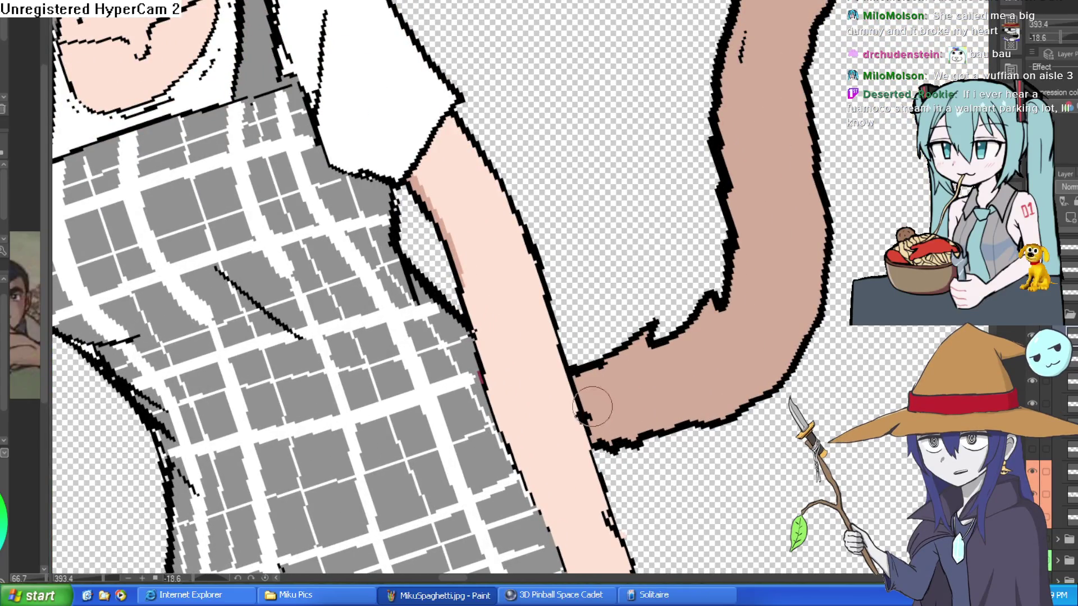
{"action": "scroll", "coordinate": [594, 395], "scroll_direction": "down", "scroll_amount": 3}
{"action": "scroll", "coordinate": [581, 395], "scroll_direction": "down", "scroll_amount": 1}
{"action": "scroll", "coordinate": [665, 329], "scroll_direction": "up", "scroll_amount": 4}
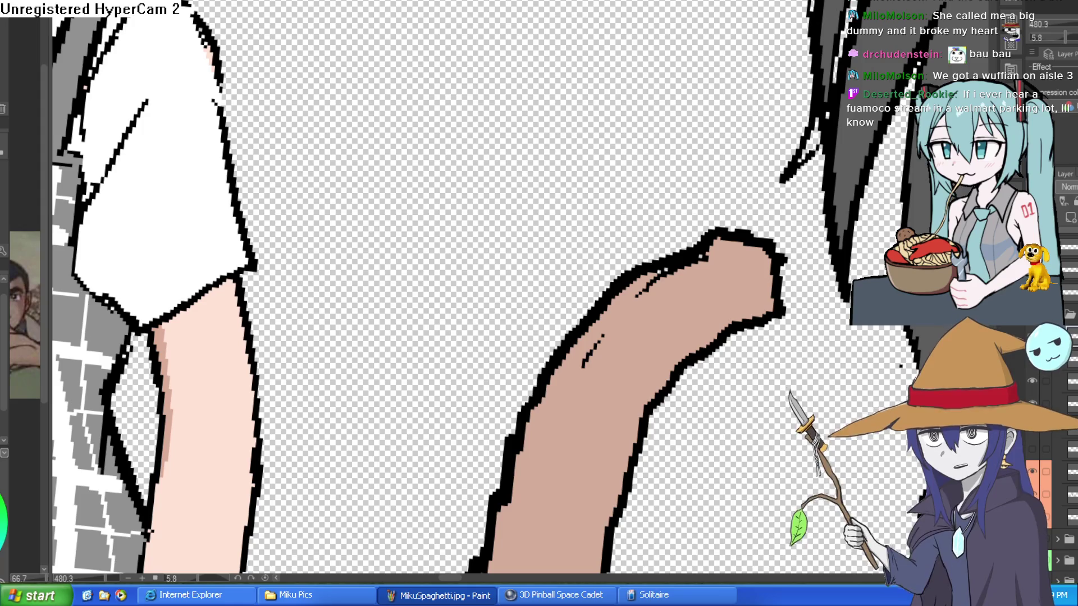
Draw spiky black fur tufts along the tail's top edge, undoing an unwanted set.
{"action": "left_click_drag", "start_coordinate": [655, 253], "coordinate": [704, 224]}
{"action": "left_click_drag", "start_coordinate": [674, 271], "coordinate": [713, 229]}
{"action": "left_click_drag", "start_coordinate": [682, 324], "coordinate": [716, 195]}
{"action": "left_click_drag", "start_coordinate": [594, 228], "coordinate": [586, 152]}
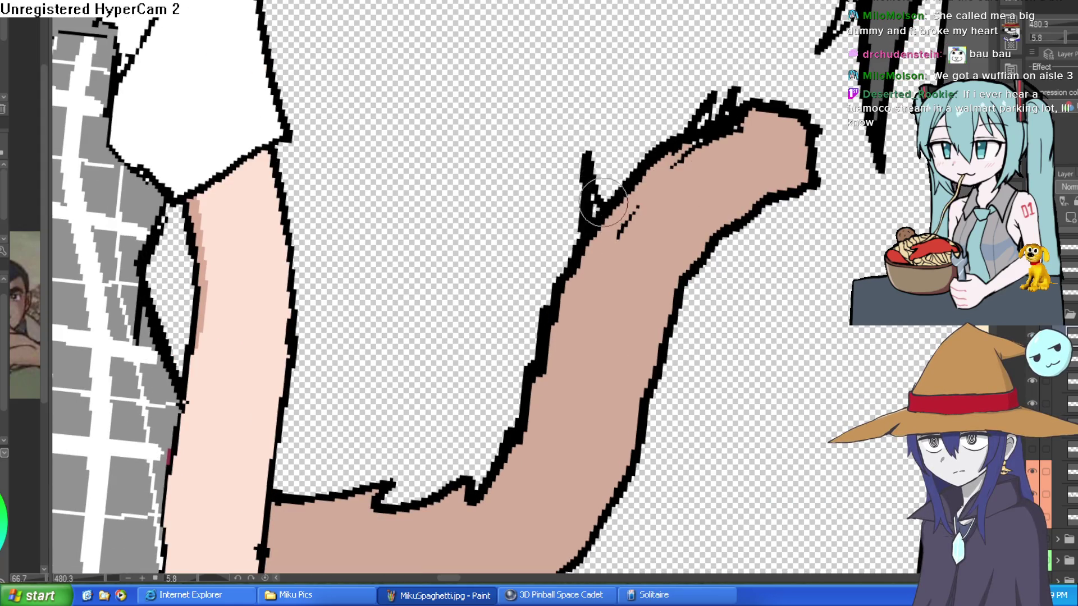
{"action": "left_click_drag", "start_coordinate": [627, 215], "coordinate": [619, 118]}
{"action": "left_click_drag", "start_coordinate": [665, 181], "coordinate": [699, 101]}
{"action": "key", "text": "ctrl+z"}
{"action": "key", "text": "ctrl+z"}
{"action": "key", "text": "ctrl+z"}
{"action": "key", "text": "ctrl+z"}
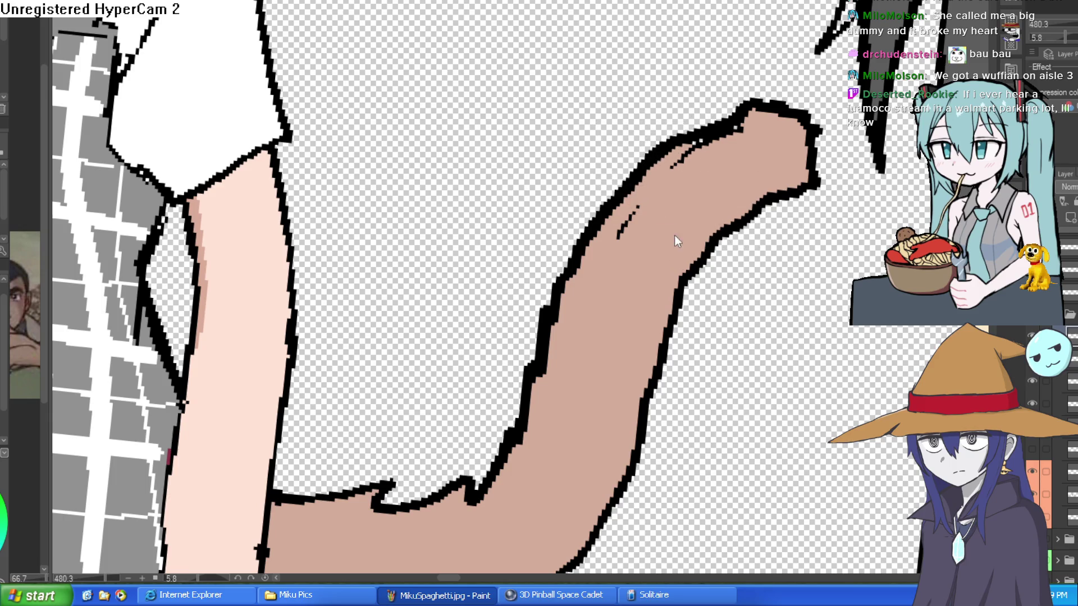
Draw a jagged fur outline along the tail's edge and start filling the tufts with tan.
{"action": "mouse_move", "coordinate": [536, 337]}
{"action": "left_mouse_down"}
{"action": "mouse_move", "coordinate": [546, 212]}
{"action": "mouse_move", "coordinate": [678, 122]}
{"action": "left_mouse_up"}
{"action": "mouse_move", "coordinate": [643, 372]}
{"action": "left_mouse_down"}
{"action": "mouse_move", "coordinate": [767, 210]}
{"action": "mouse_move", "coordinate": [814, 181]}
{"action": "left_mouse_up"}
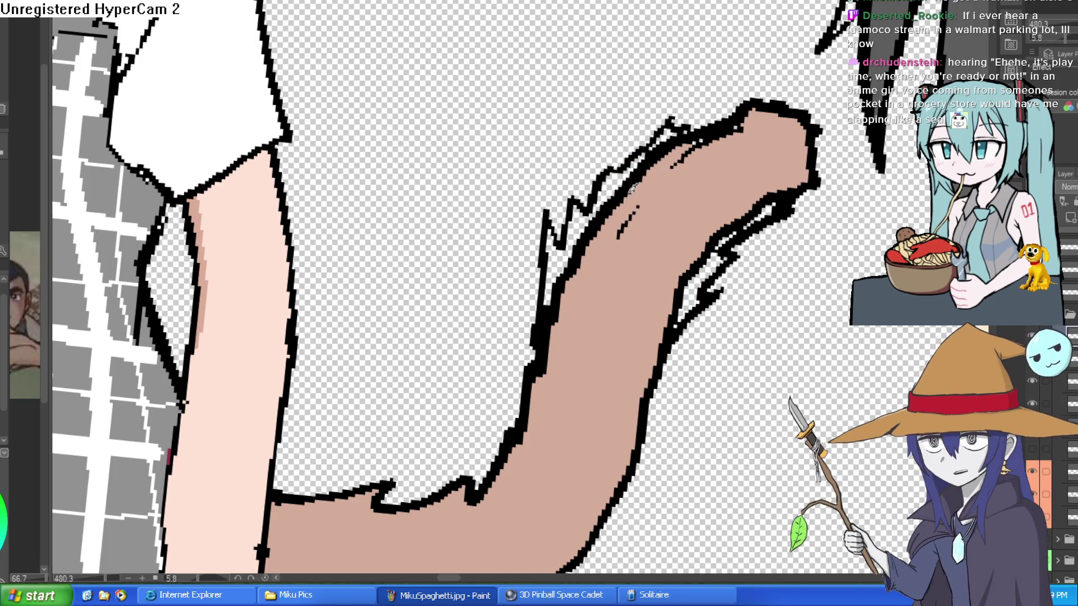
{"action": "left_click_drag", "start_coordinate": [618, 175], "coordinate": [558, 285]}
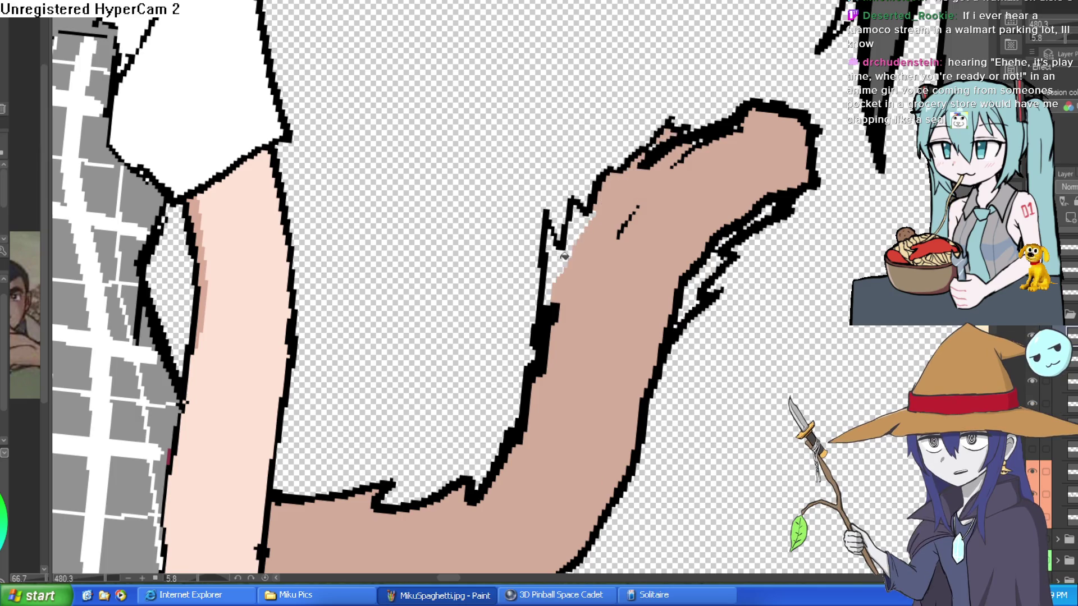
Undo a misplaced patch and brush tan into the fur tufts along both tail edges.
{"action": "key", "text": "ctrl+z"}
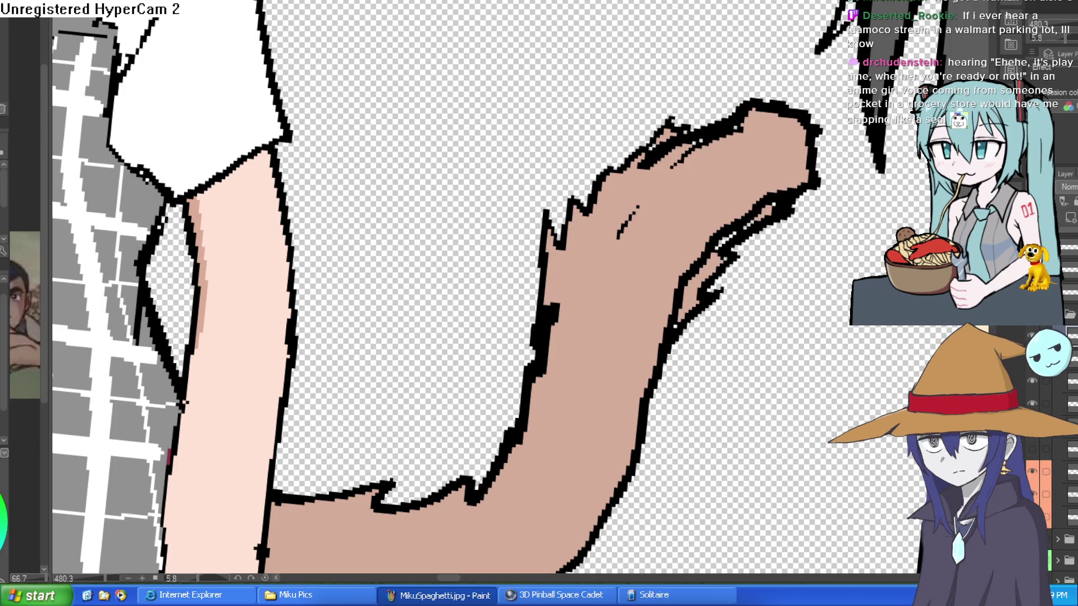
{"action": "left_click_drag", "start_coordinate": [723, 219], "coordinate": [783, 151]}
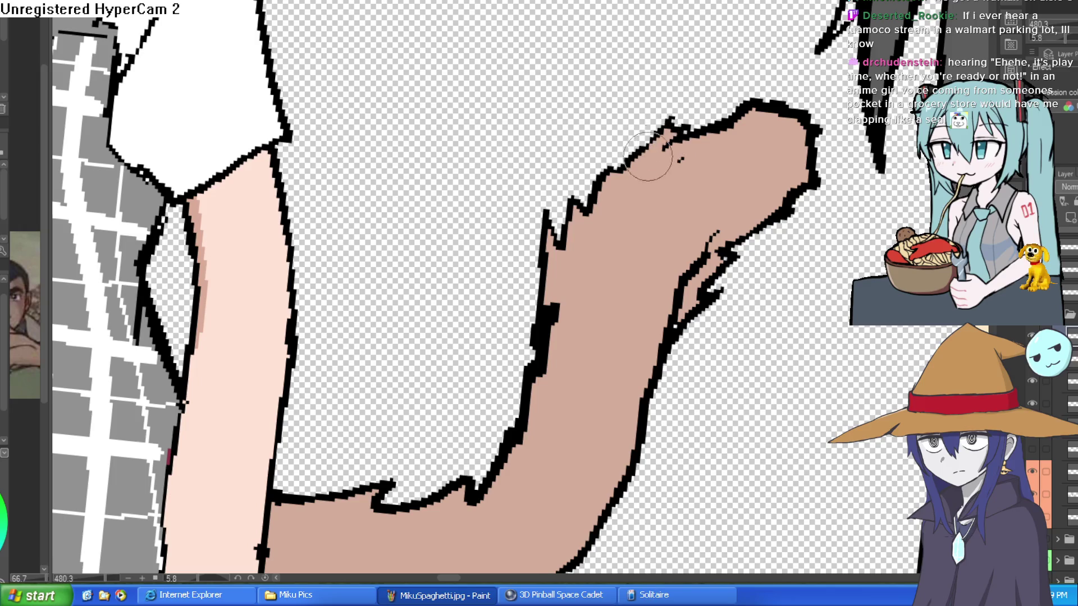
{"action": "scroll", "coordinate": [685, 226], "scroll_direction": "down", "scroll_amount": 3}
{"action": "scroll", "coordinate": [640, 256], "scroll_direction": "up", "scroll_amount": 3}
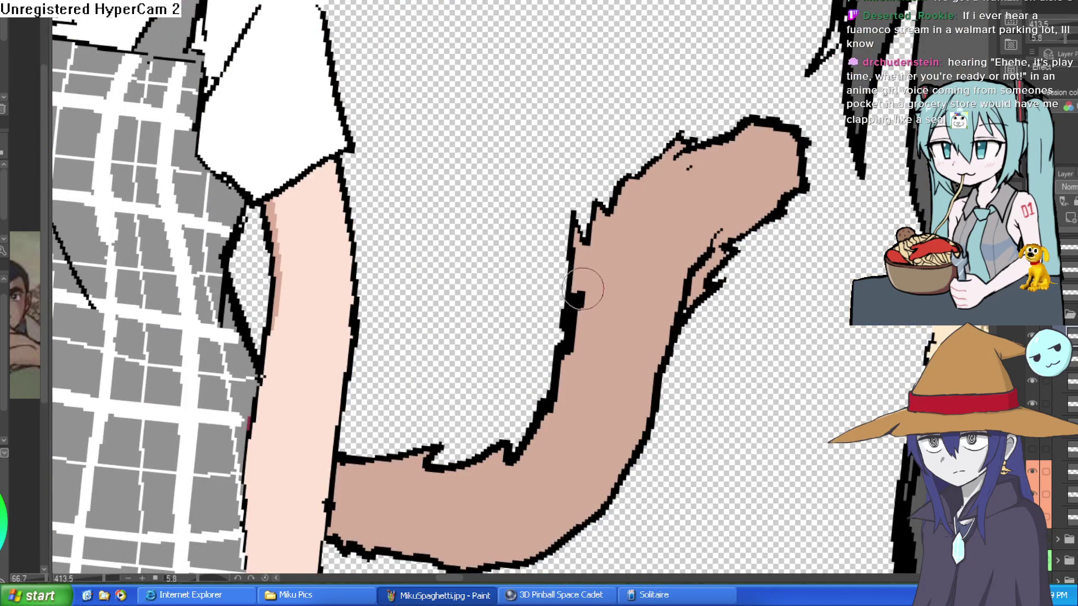
{"action": "left_click_drag", "start_coordinate": [581, 294], "coordinate": [577, 345]}
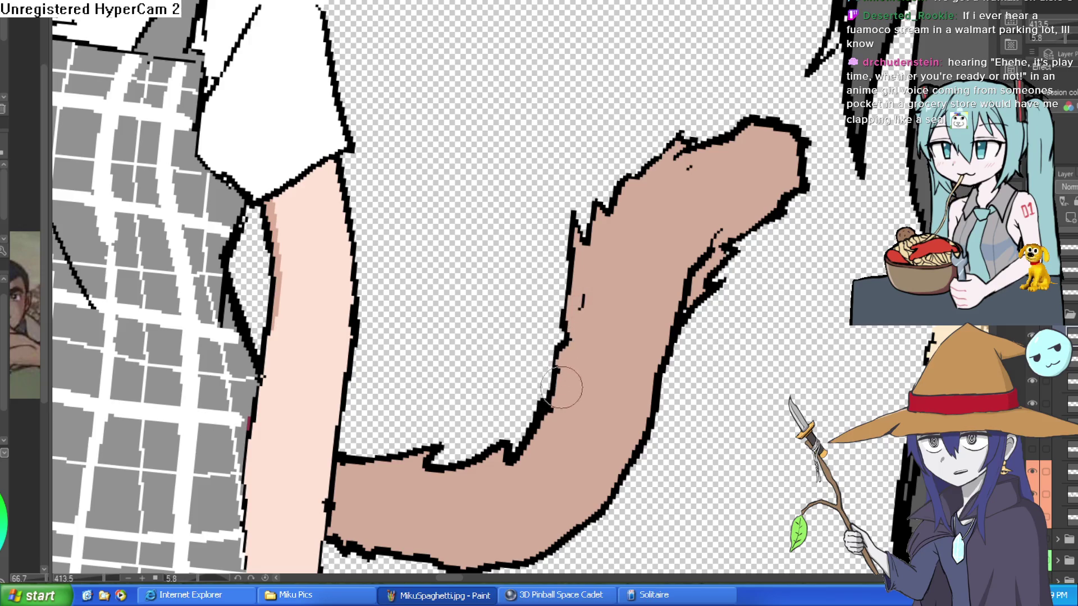
{"action": "scroll", "coordinate": [548, 433], "scroll_direction": "down", "scroll_amount": 2}
{"action": "scroll", "coordinate": [563, 419], "scroll_direction": "down", "scroll_amount": 1}
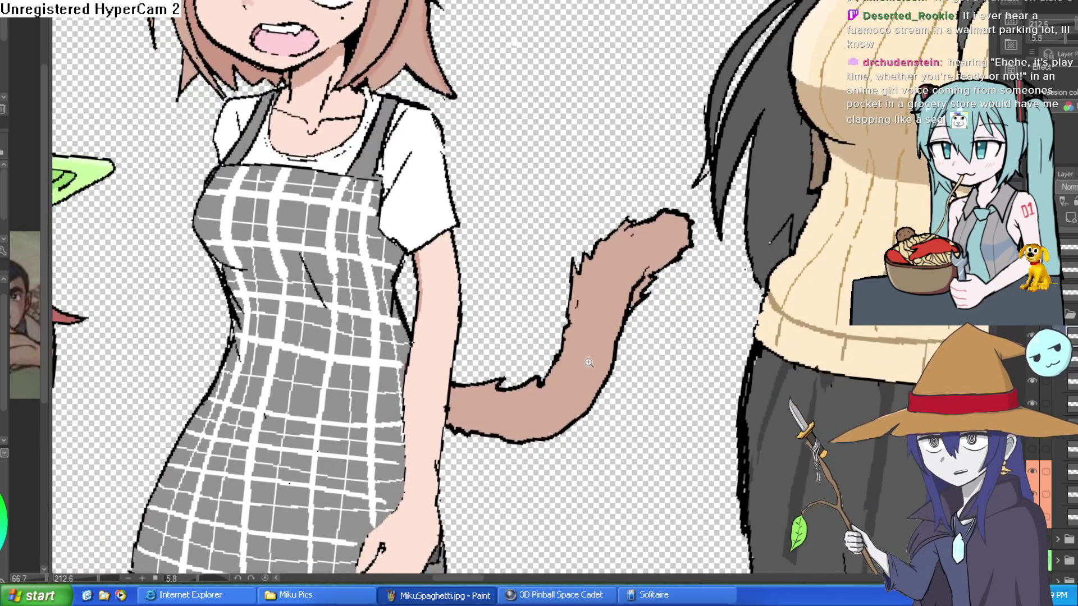
{"action": "scroll", "coordinate": [563, 419], "scroll_direction": "down", "scroll_amount": 1}
{"action": "scroll", "coordinate": [589, 333], "scroll_direction": "up", "scroll_amount": 1}
{"action": "scroll", "coordinate": [589, 333], "scroll_direction": "up", "scroll_amount": 2}
{"action": "left_click_drag", "start_coordinate": [589, 333], "coordinate": [756, 197]}
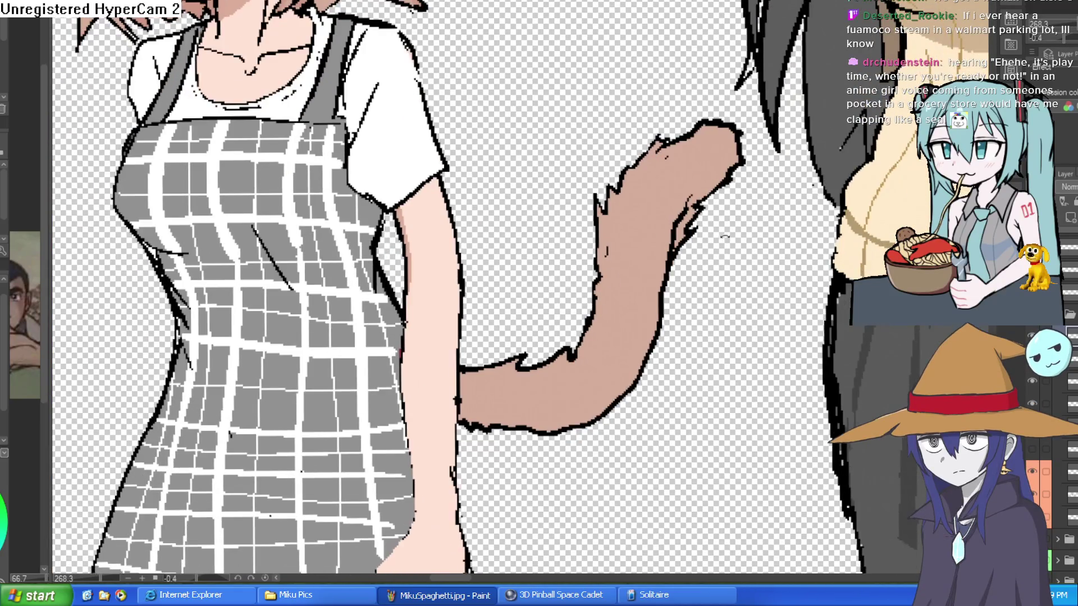
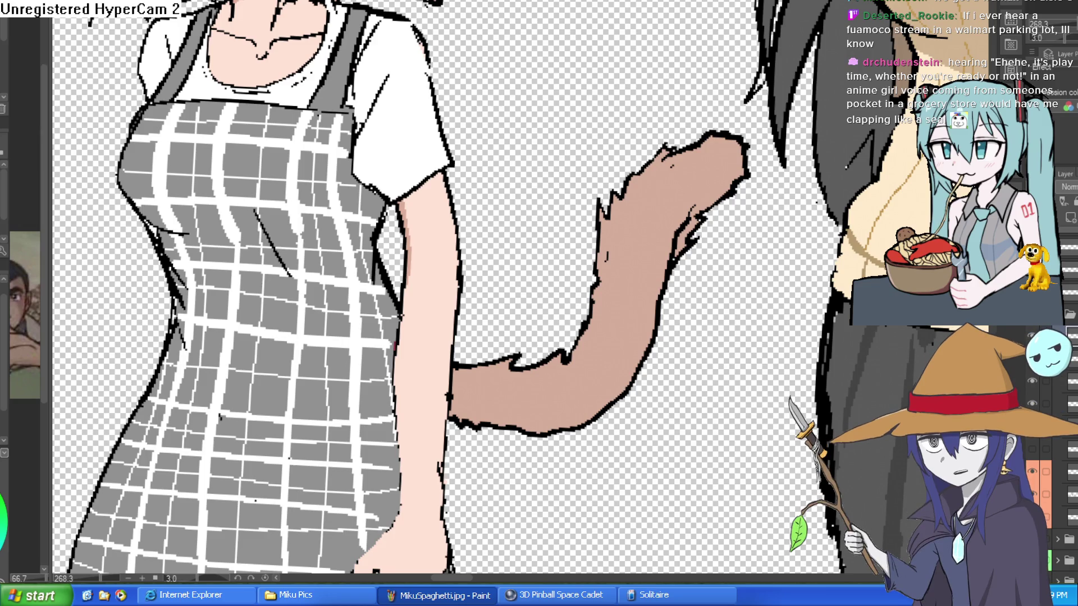
{"action": "scroll", "coordinate": [700, 185], "scroll_direction": "up", "scroll_amount": 3}
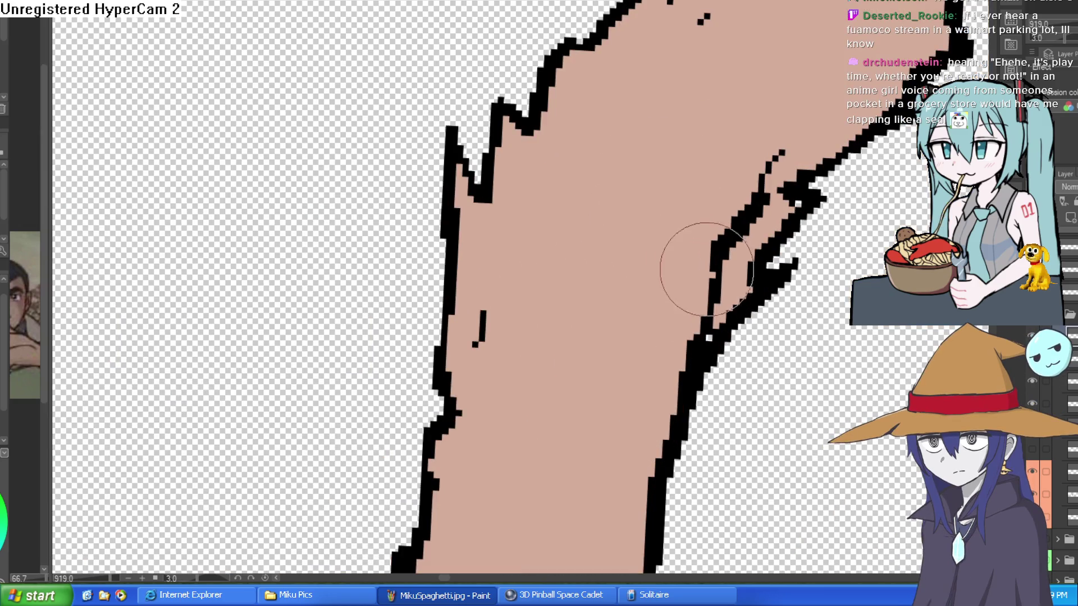
Paint skin colour over the jagged black outline pixels along the cat tail's edges.
{"action": "left_click_drag", "start_coordinate": [737, 174], "coordinate": [704, 240]}
{"action": "left_click_drag", "start_coordinate": [690, 278], "coordinate": [715, 379]}
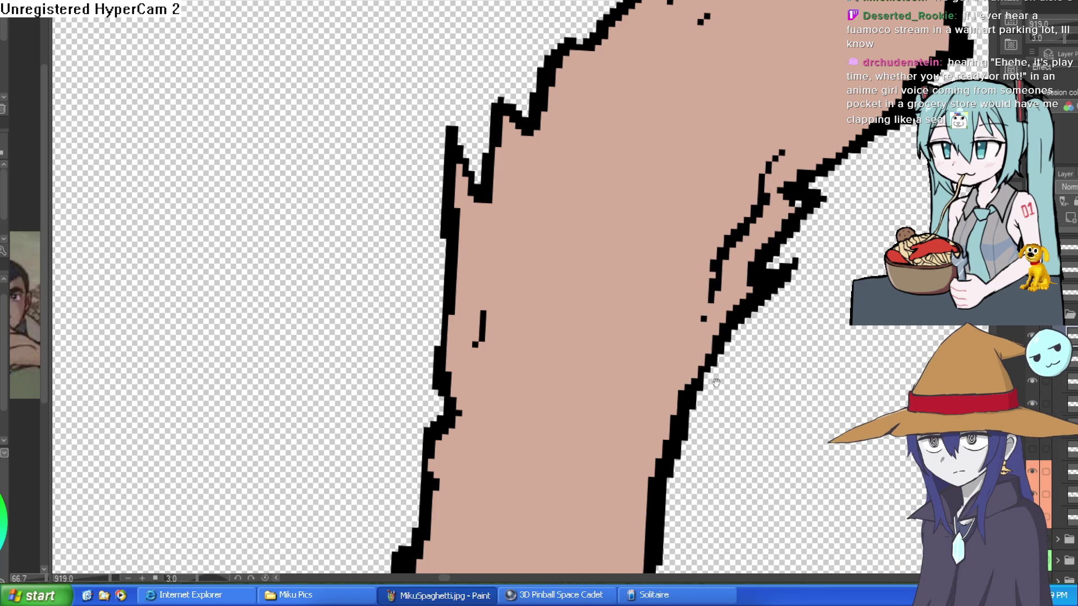
{"action": "scroll", "coordinate": [715, 378], "scroll_direction": "down", "scroll_amount": 2}
{"action": "left_click_drag", "start_coordinate": [631, 234], "coordinate": [645, 344]}
{"action": "scroll", "coordinate": [645, 344], "scroll_direction": "down", "scroll_amount": 2}
{"action": "scroll", "coordinate": [700, 309], "scroll_direction": "down", "scroll_amount": 1}
{"action": "scroll", "coordinate": [713, 289], "scroll_direction": "down", "scroll_amount": 2}
{"action": "scroll", "coordinate": [674, 303], "scroll_direction": "up", "scroll_amount": 1}
{"action": "scroll", "coordinate": [593, 147], "scroll_direction": "up", "scroll_amount": 3}
{"action": "scroll", "coordinate": [593, 147], "scroll_direction": "down", "scroll_amount": 1}
{"action": "scroll", "coordinate": [666, 236], "scroll_direction": "up", "scroll_amount": 1}
{"action": "scroll", "coordinate": [703, 291], "scroll_direction": "up", "scroll_amount": 1}
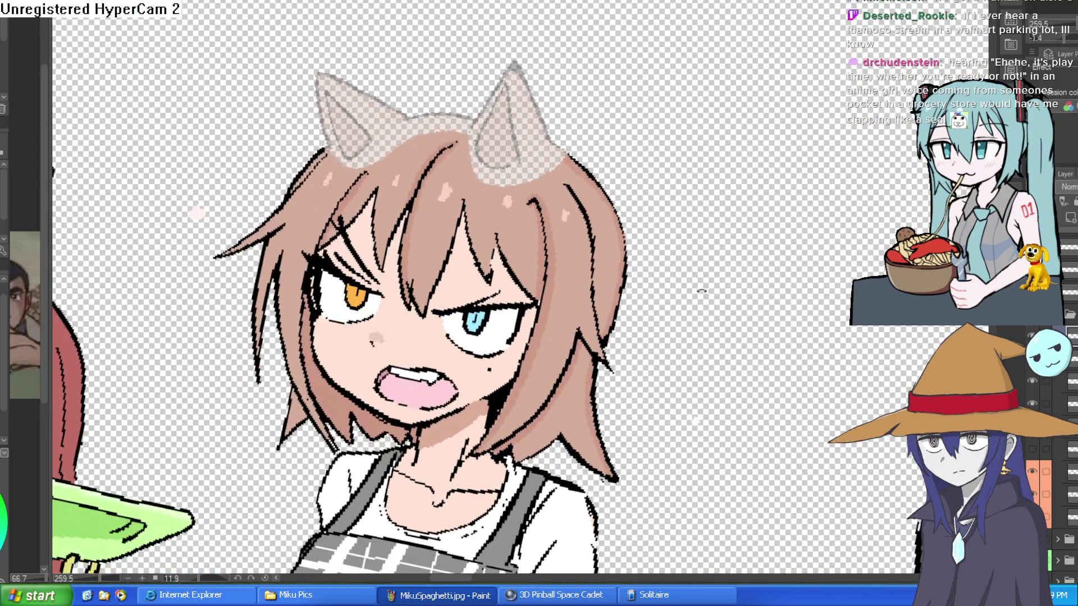
{"action": "left_click_drag", "start_coordinate": [702, 291], "coordinate": [698, 241]}
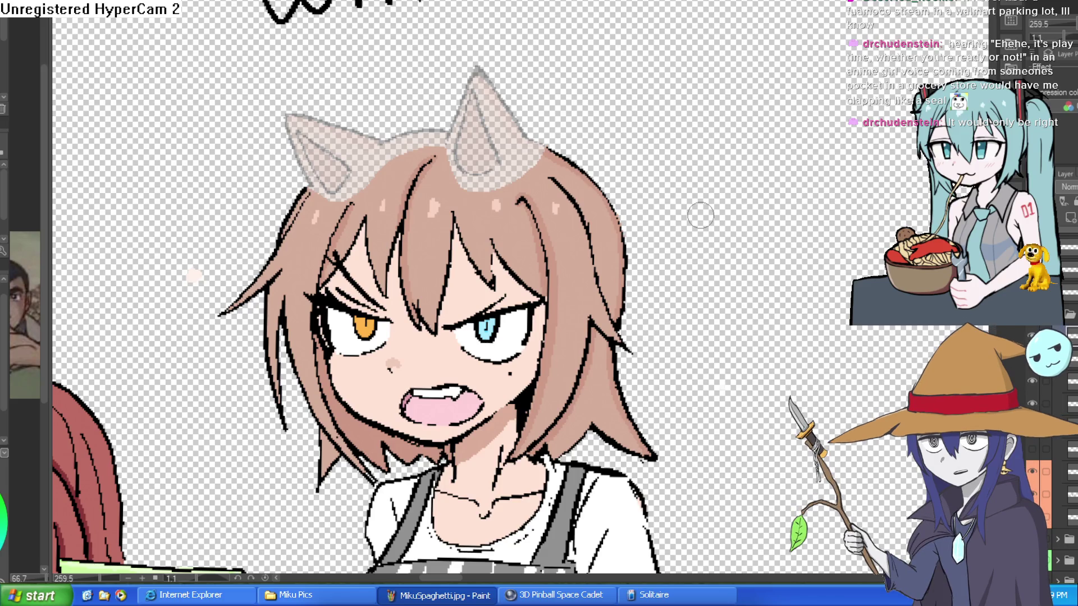
{"action": "scroll", "coordinate": [703, 186], "scroll_direction": "down", "scroll_amount": 3}
{"action": "scroll", "coordinate": [704, 221], "scroll_direction": "down", "scroll_amount": 1}
{"action": "scroll", "coordinate": [615, 252], "scroll_direction": "up", "scroll_amount": 7}
{"action": "mouse_move", "coordinate": [780, 183]}
{"action": "left_mouse_down"}
{"action": "mouse_move", "coordinate": [760, 159]}
{"action": "mouse_move", "coordinate": [758, 173]}
{"action": "left_mouse_up"}
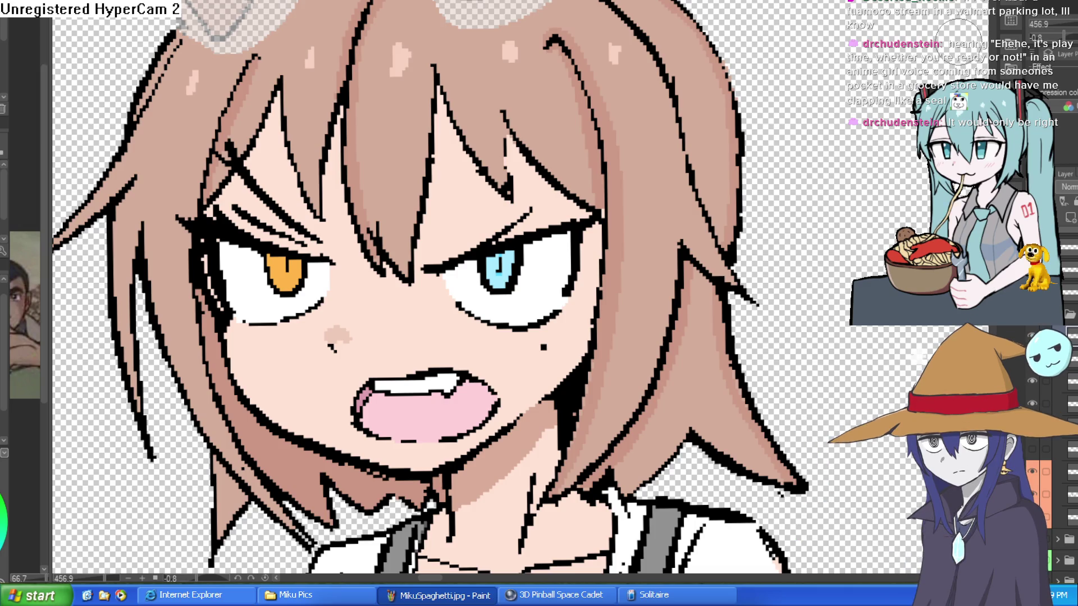
{"action": "scroll", "coordinate": [822, 278], "scroll_direction": "down", "scroll_amount": 3}
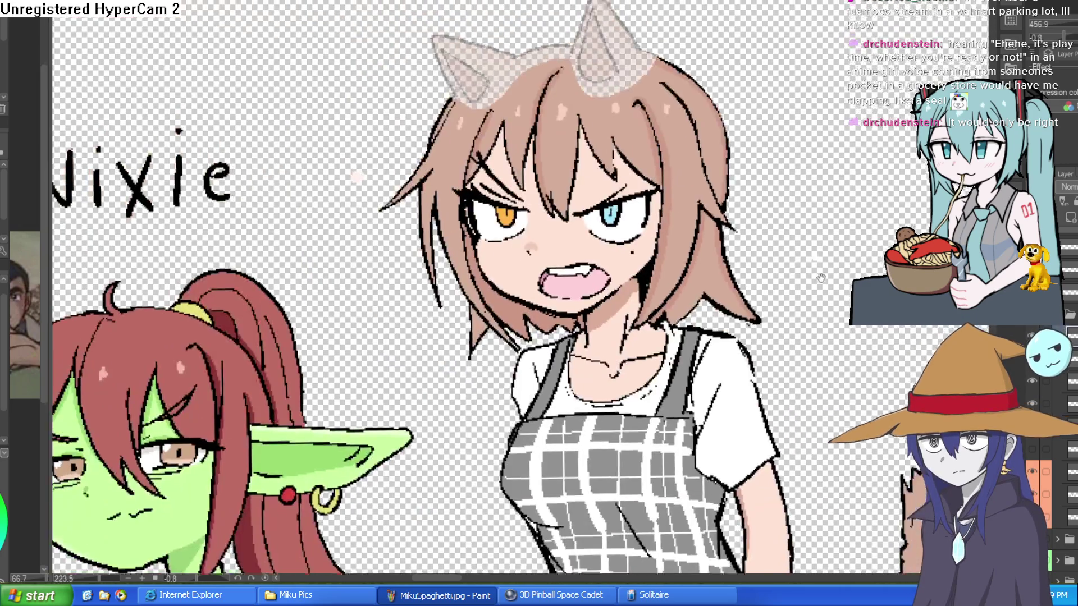
{"action": "left_click_drag", "start_coordinate": [821, 278], "coordinate": [771, 366]}
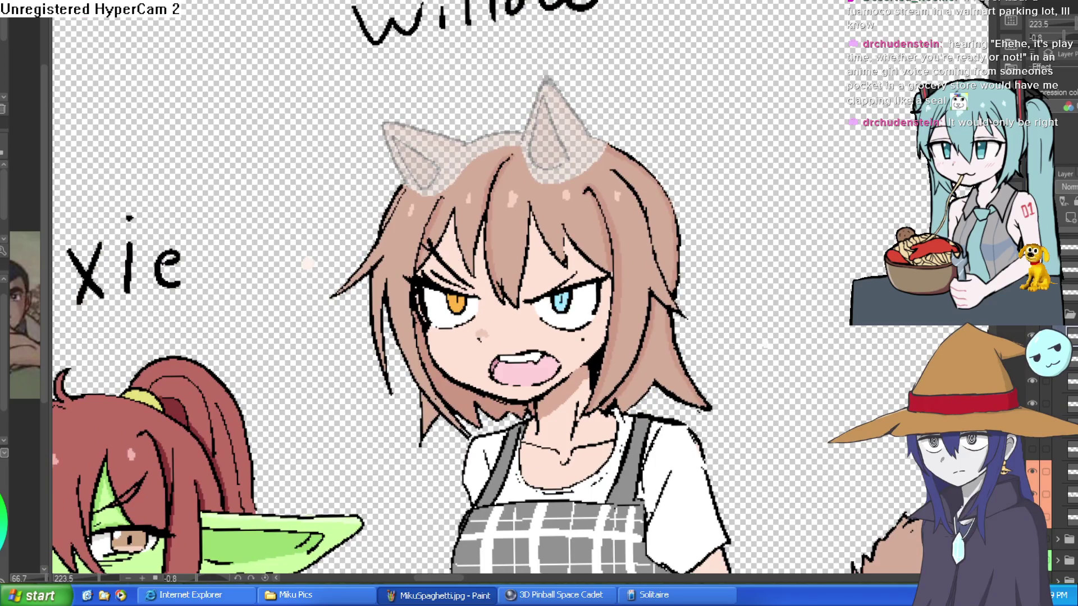
{"action": "scroll", "coordinate": [763, 346], "scroll_direction": "down", "scroll_amount": 2}
{"action": "mouse_move", "coordinate": [651, 400]}
{"action": "left_mouse_down"}
{"action": "mouse_move", "coordinate": [852, 219]}
{"action": "mouse_move", "coordinate": [818, 293]}
{"action": "left_mouse_up"}
{"action": "scroll", "coordinate": [712, 194], "scroll_direction": "up", "scroll_amount": 3}
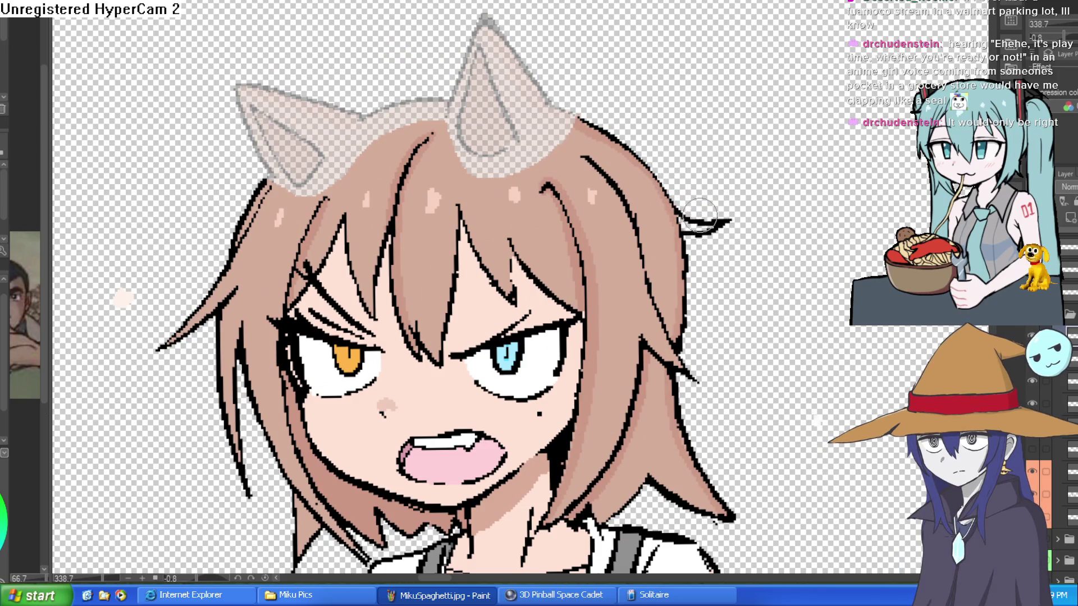
Sketch spiky hook strands along the top-right hair edge, retrying the strokes.
{"action": "left_click_drag", "start_coordinate": [642, 168], "coordinate": [684, 152]}
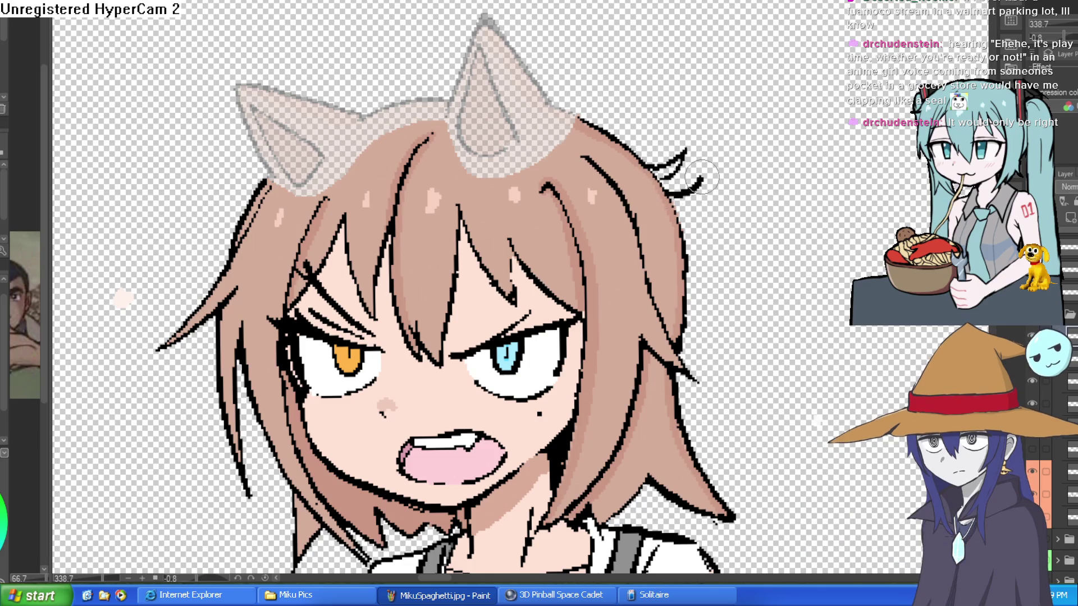
{"action": "key", "text": "ctrl+z"}
{"action": "left_click_drag", "start_coordinate": [639, 164], "coordinate": [701, 150]}
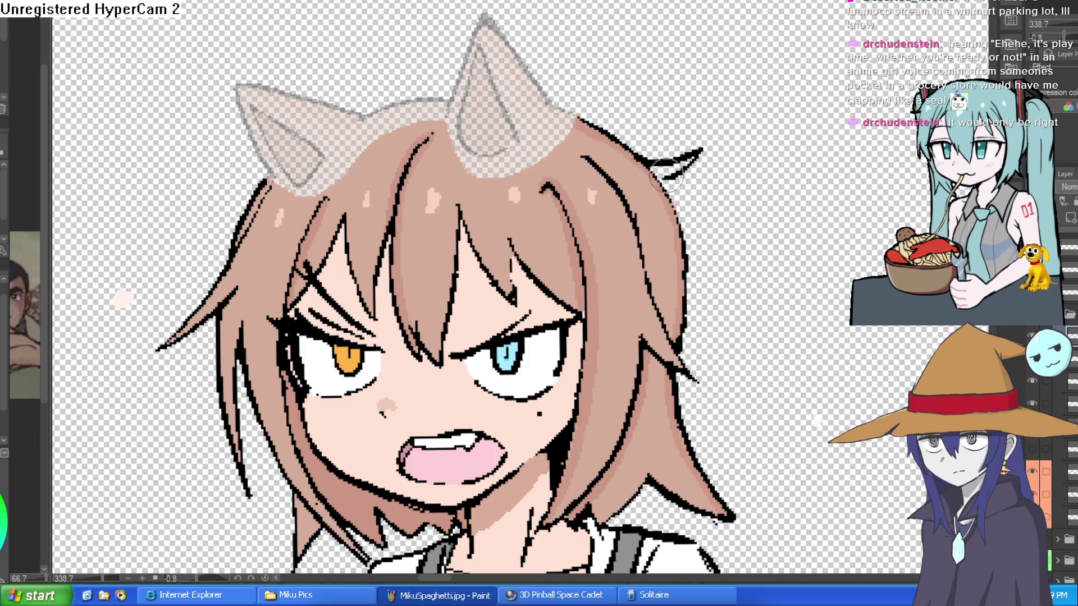
{"action": "mouse_move", "coordinate": [674, 195]}
{"action": "left_mouse_down"}
{"action": "mouse_move", "coordinate": [697, 179]}
{"action": "mouse_move", "coordinate": [702, 153]}
{"action": "mouse_move", "coordinate": [696, 230]}
{"action": "left_mouse_up"}
{"action": "key", "text": "ctrl+z"}
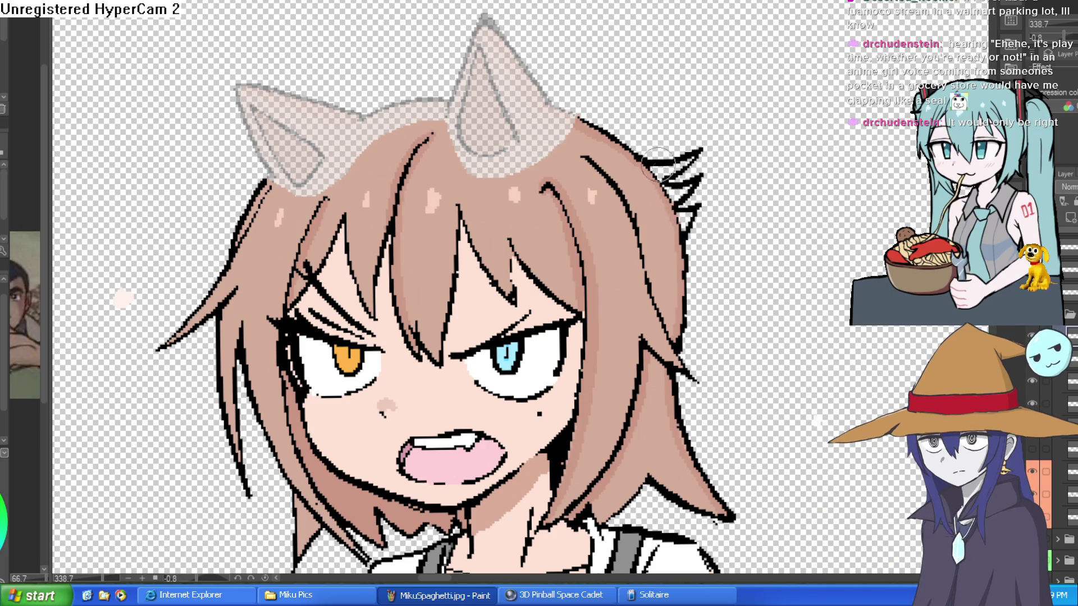
{"action": "mouse_move", "coordinate": [608, 141]}
{"action": "left_mouse_down"}
{"action": "mouse_move", "coordinate": [636, 114]}
{"action": "mouse_move", "coordinate": [636, 233]}
{"action": "mouse_move", "coordinate": [543, 162]}
{"action": "mouse_move", "coordinate": [489, 95]}
{"action": "left_mouse_up"}
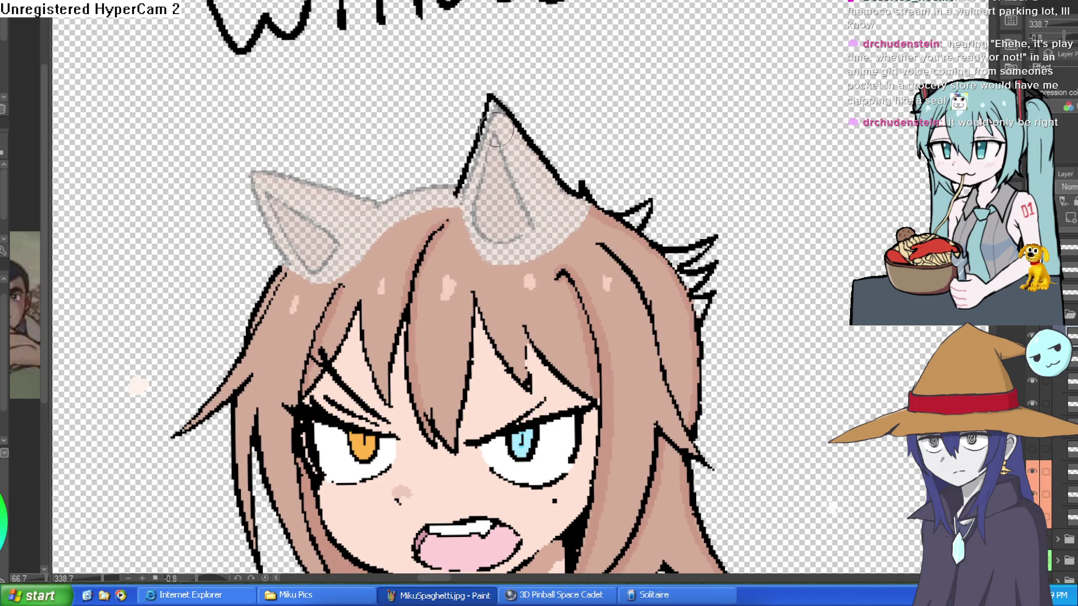
Attempt outline strokes along the right ear's edges, undoing each try.
{"action": "key", "text": "ctrl+z"}
{"action": "mouse_move", "coordinate": [594, 206]}
{"action": "left_mouse_down"}
{"action": "mouse_move", "coordinate": [504, 88]}
{"action": "mouse_move", "coordinate": [450, 197]}
{"action": "left_mouse_up"}
{"action": "key", "text": "ctrl+z"}
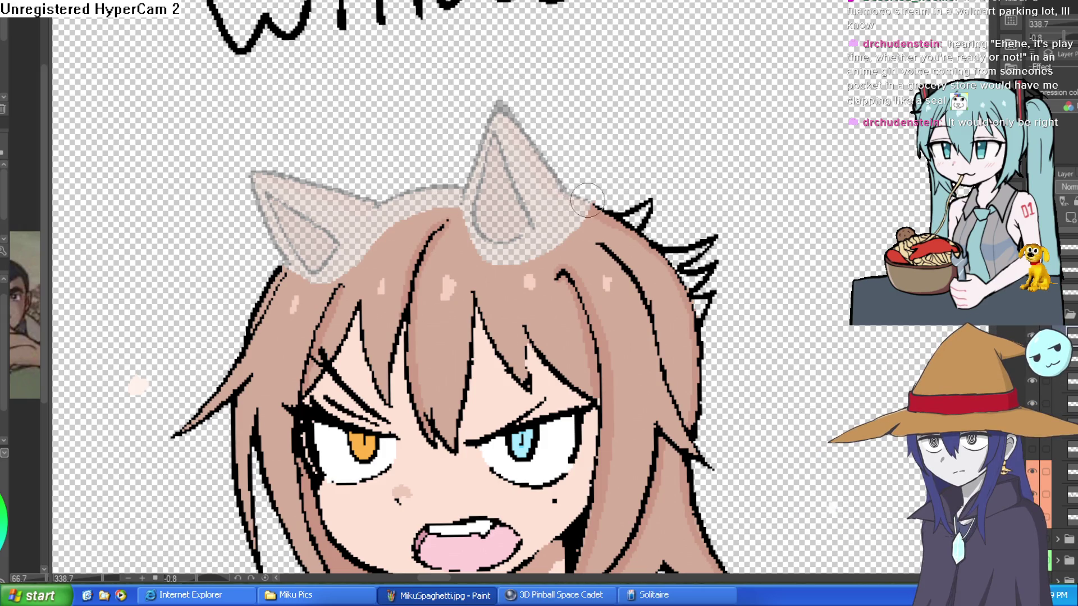
{"action": "left_click_drag", "start_coordinate": [446, 206], "coordinate": [501, 105]}
{"action": "key", "text": "ctrl+z"}
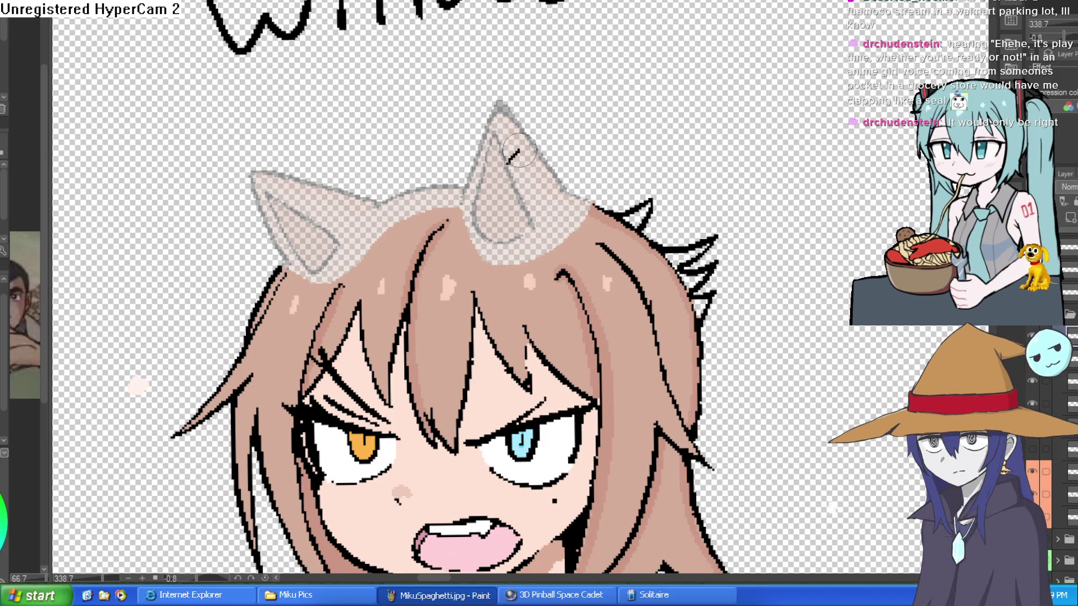
Draw the right ear's lower edge line, retrying until it reads as one diagonal.
{"action": "left_click_drag", "start_coordinate": [473, 221], "coordinate": [548, 126]}
{"action": "key", "text": "ctrl+z"}
{"action": "mouse_move", "coordinate": [472, 221]}
{"action": "left_mouse_down"}
{"action": "mouse_move", "coordinate": [547, 206]}
{"action": "mouse_move", "coordinate": [491, 229]}
{"action": "left_mouse_up"}
{"action": "left_click_drag", "start_coordinate": [569, 195], "coordinate": [590, 206]}
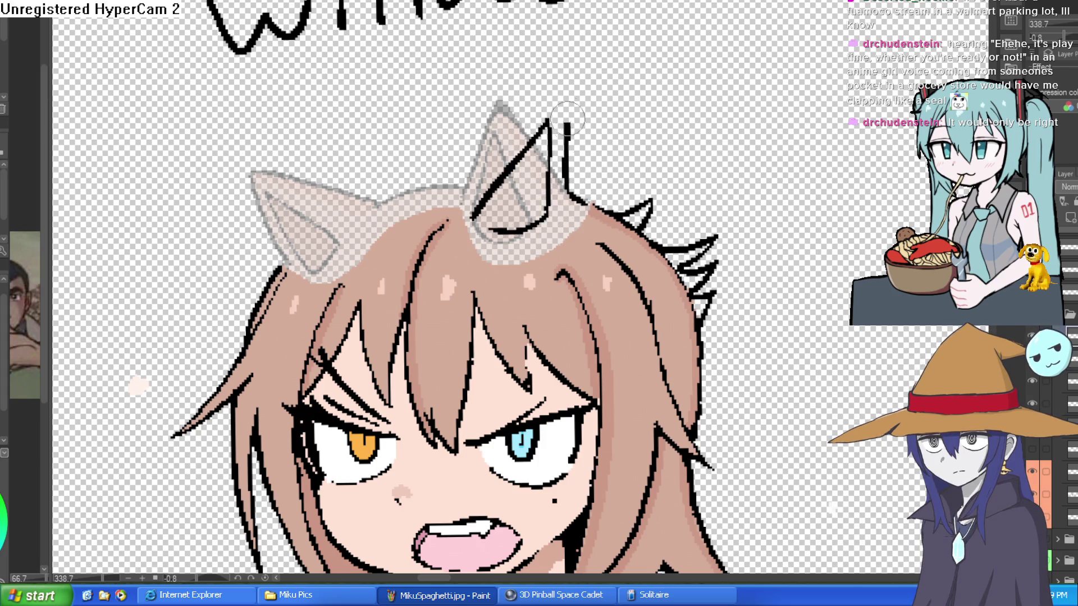
{"action": "key", "text": "ctrl+z"}
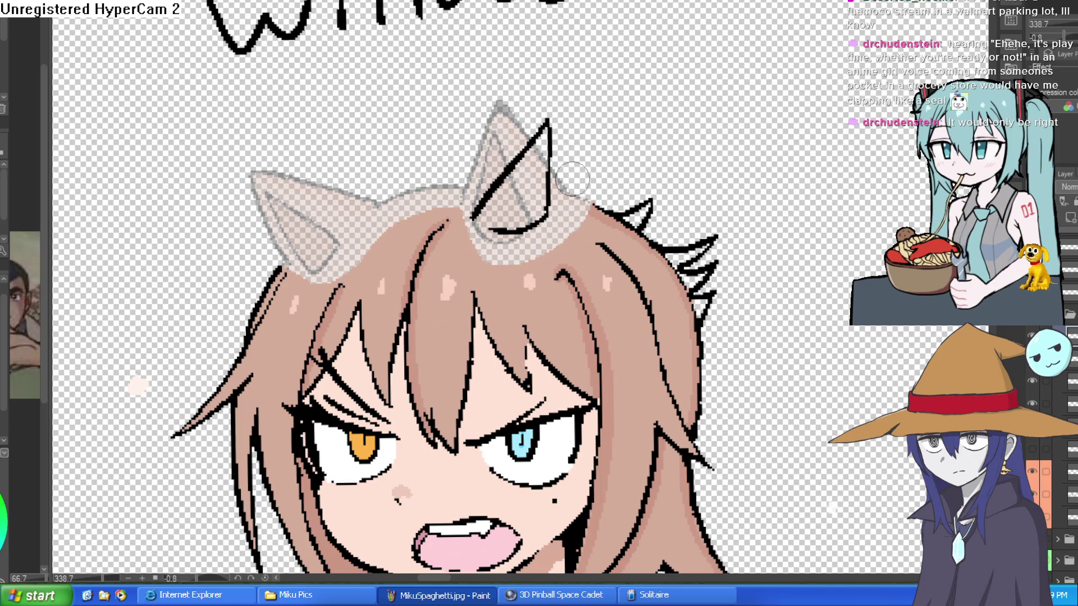
{"action": "key", "text": "ctrl+z"}
{"action": "key", "text": "ctrl+z"}
{"action": "key", "text": "ctrl+z"}
{"action": "mouse_move", "coordinate": [478, 228]}
{"action": "left_mouse_down"}
{"action": "mouse_move", "coordinate": [532, 142]}
{"action": "mouse_move", "coordinate": [533, 227]}
{"action": "left_mouse_up"}
Draw the ear-top line toward the head, retrying shorter versions from the ear edge.
{"action": "mouse_move", "coordinate": [582, 204]}
{"action": "left_mouse_down"}
{"action": "mouse_move", "coordinate": [546, 111]}
{"action": "mouse_move", "coordinate": [233, 200]}
{"action": "left_mouse_up"}
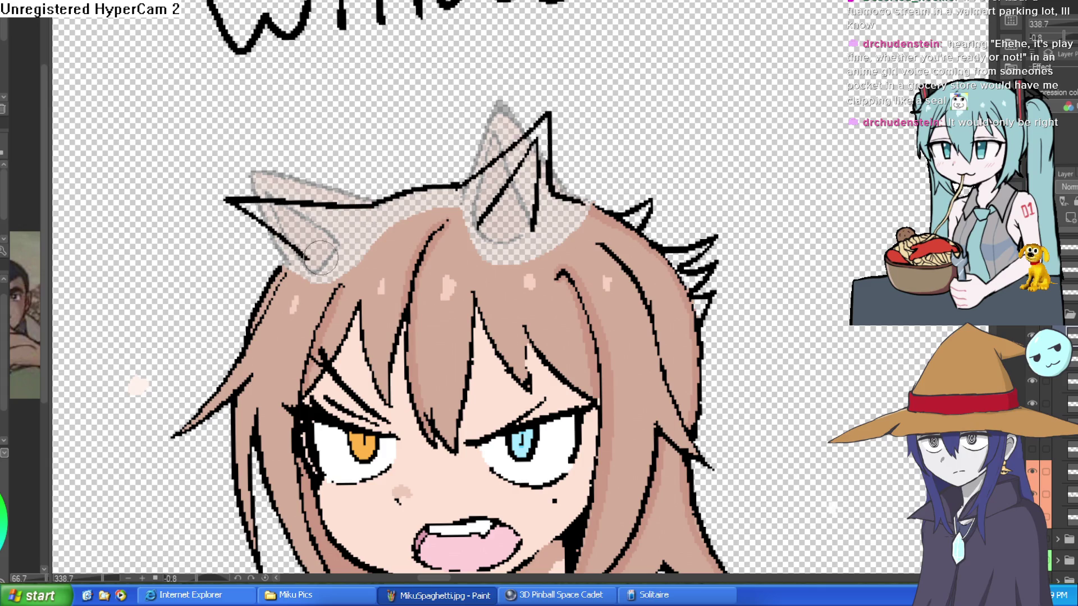
{"action": "key", "text": "ctrl+z"}
{"action": "left_click_drag", "start_coordinate": [395, 203], "coordinate": [253, 196]}
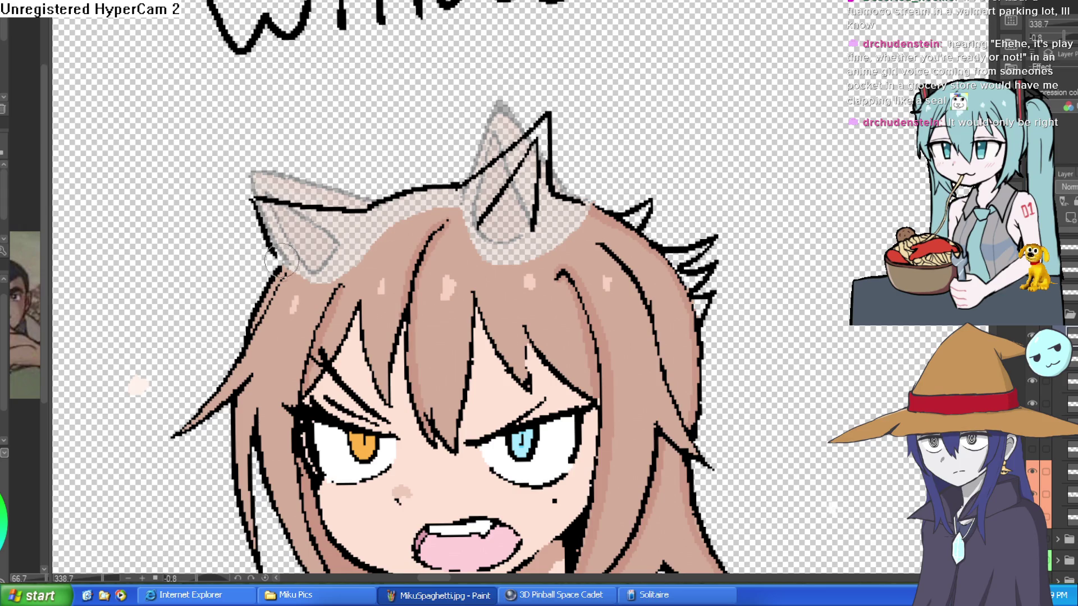
{"action": "key", "text": "ctrl+z"}
{"action": "mouse_move", "coordinate": [389, 200]}
{"action": "left_mouse_down"}
{"action": "mouse_move", "coordinate": [309, 223]}
{"action": "mouse_move", "coordinate": [347, 225]}
{"action": "mouse_move", "coordinate": [307, 261]}
{"action": "left_mouse_up"}
{"action": "key", "text": "ctrl+z"}
{"action": "scroll", "coordinate": [653, 199], "scroll_direction": "down", "scroll_amount": 5}
{"action": "scroll", "coordinate": [666, 206], "scroll_direction": "up", "scroll_amount": 6}
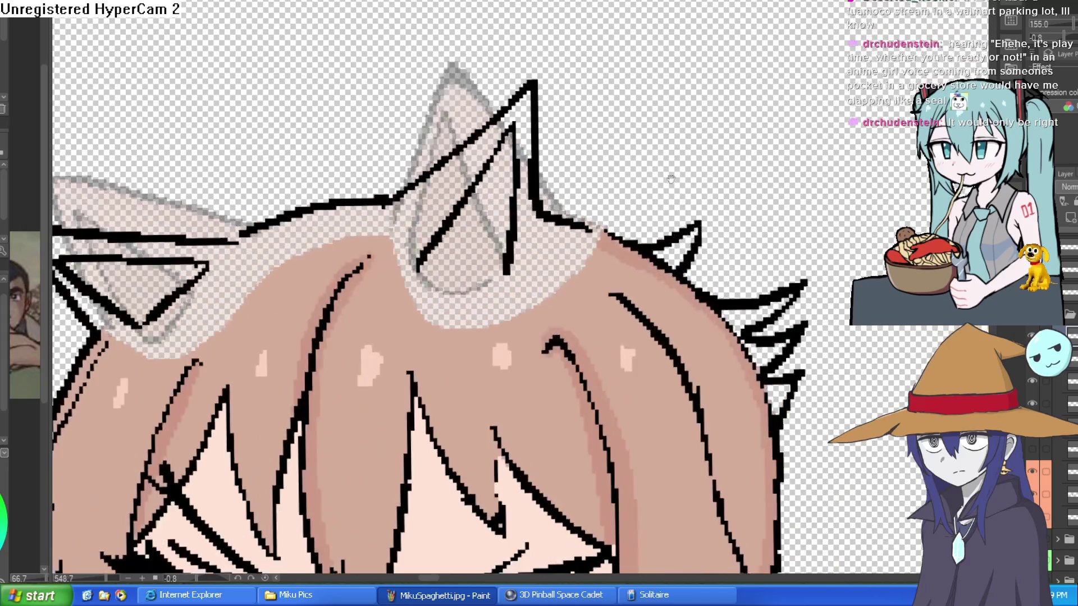
Outline the left ear from its base up over the tip and add its inner V line.
{"action": "left_click_drag", "start_coordinate": [409, 223], "coordinate": [547, 109]}
{"action": "mouse_move", "coordinate": [408, 223]}
{"action": "left_mouse_down"}
{"action": "mouse_move", "coordinate": [582, 82]}
{"action": "mouse_move", "coordinate": [556, 245]}
{"action": "mouse_move", "coordinate": [489, 256]}
{"action": "mouse_move", "coordinate": [559, 226]}
{"action": "left_mouse_up"}
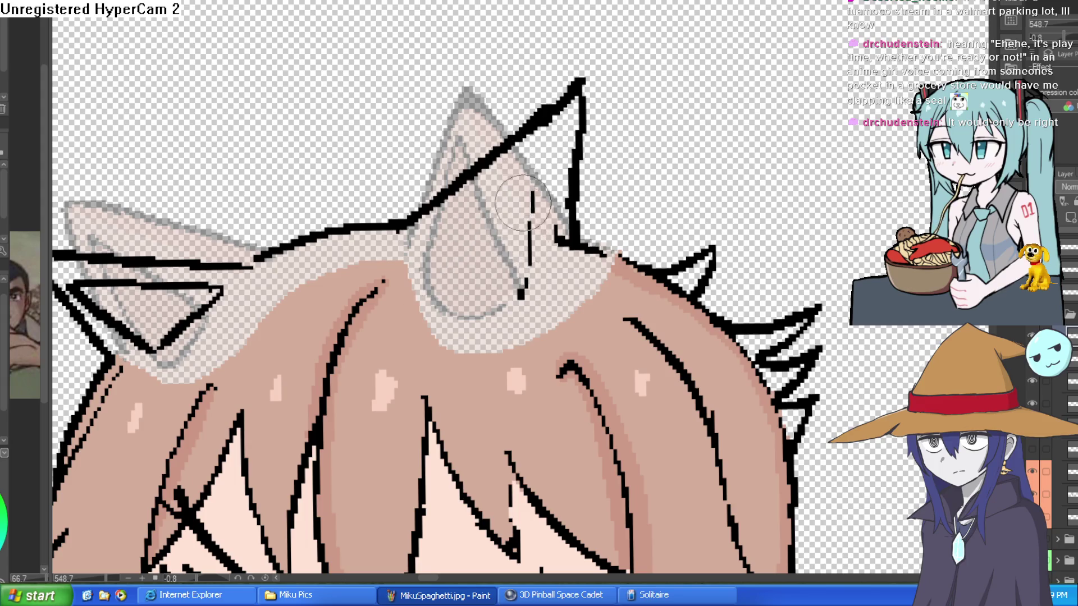
{"action": "scroll", "coordinate": [559, 227], "scroll_direction": "down", "scroll_amount": 3}
{"action": "scroll", "coordinate": [657, 208], "scroll_direction": "up", "scroll_amount": 1}
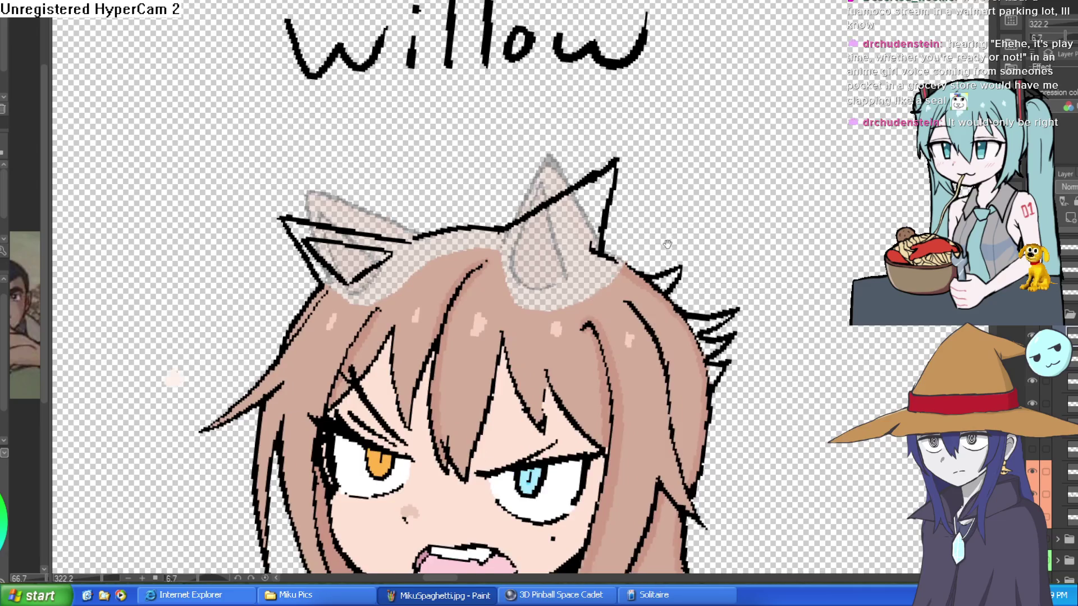
{"action": "scroll", "coordinate": [657, 209], "scroll_direction": "up", "scroll_amount": 1}
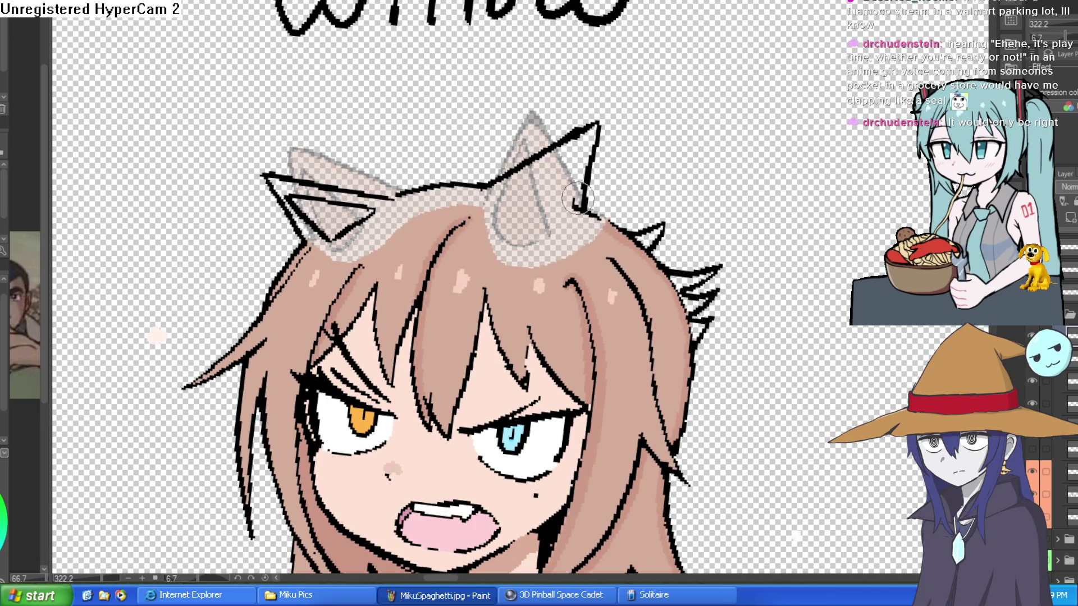
{"action": "scroll", "coordinate": [673, 242], "scroll_direction": "down", "scroll_amount": 1}
{"action": "scroll", "coordinate": [670, 248], "scroll_direction": "down", "scroll_amount": 2}
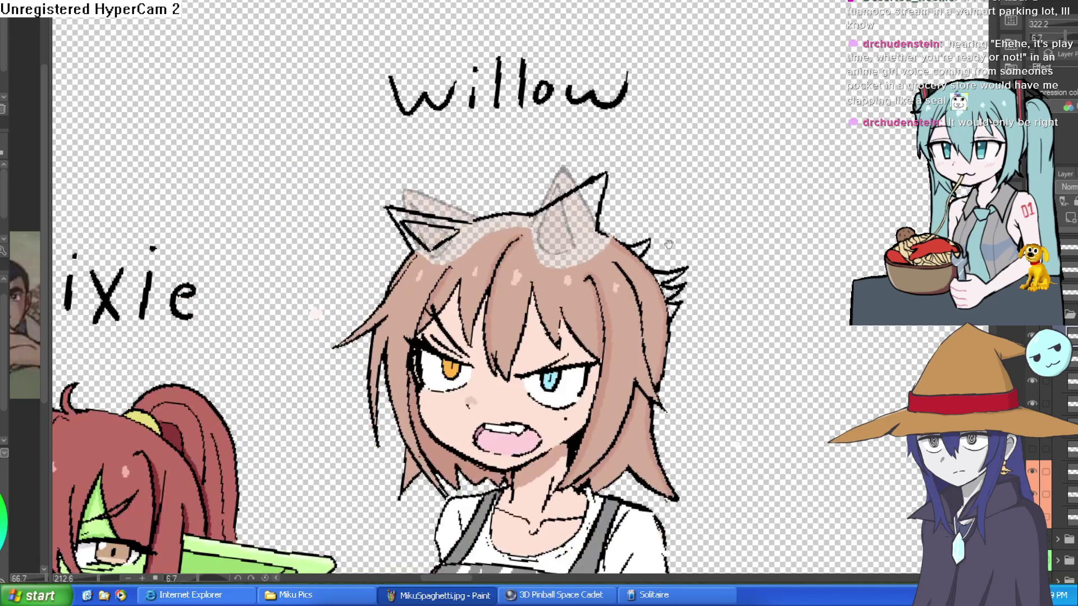
{"action": "scroll", "coordinate": [663, 258], "scroll_direction": "down", "scroll_amount": 1}
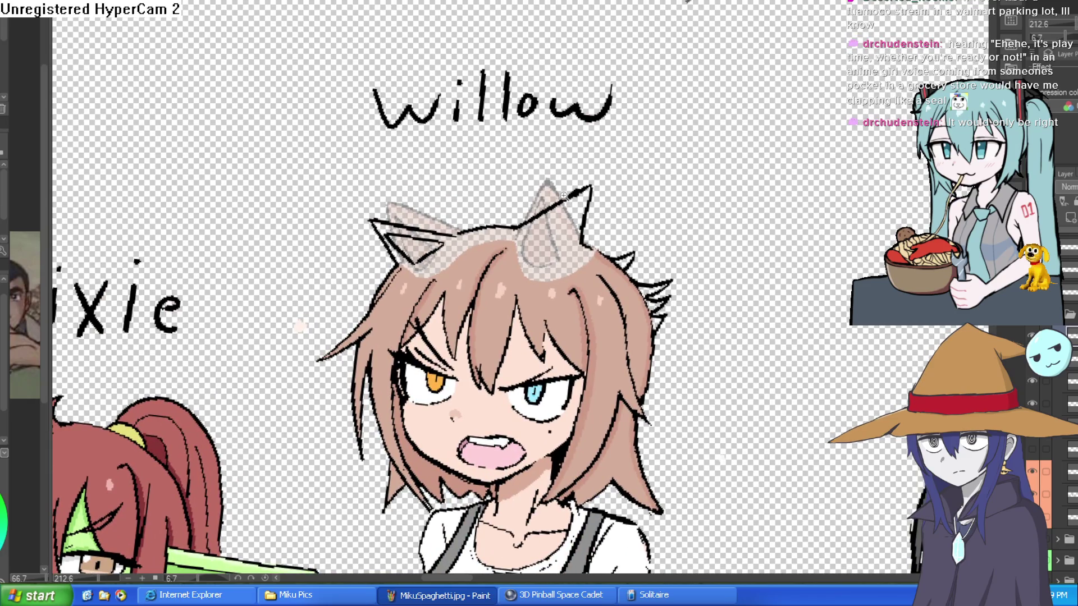
{"action": "scroll", "coordinate": [568, 194], "scroll_direction": "up", "scroll_amount": 2}
{"action": "mouse_move", "coordinate": [488, 301]}
{"action": "left_mouse_down"}
{"action": "mouse_move", "coordinate": [632, 200]}
{"action": "mouse_move", "coordinate": [602, 319]}
{"action": "mouse_move", "coordinate": [506, 340]}
{"action": "left_mouse_up"}
{"action": "scroll", "coordinate": [628, 299], "scroll_direction": "down", "scroll_amount": 2}
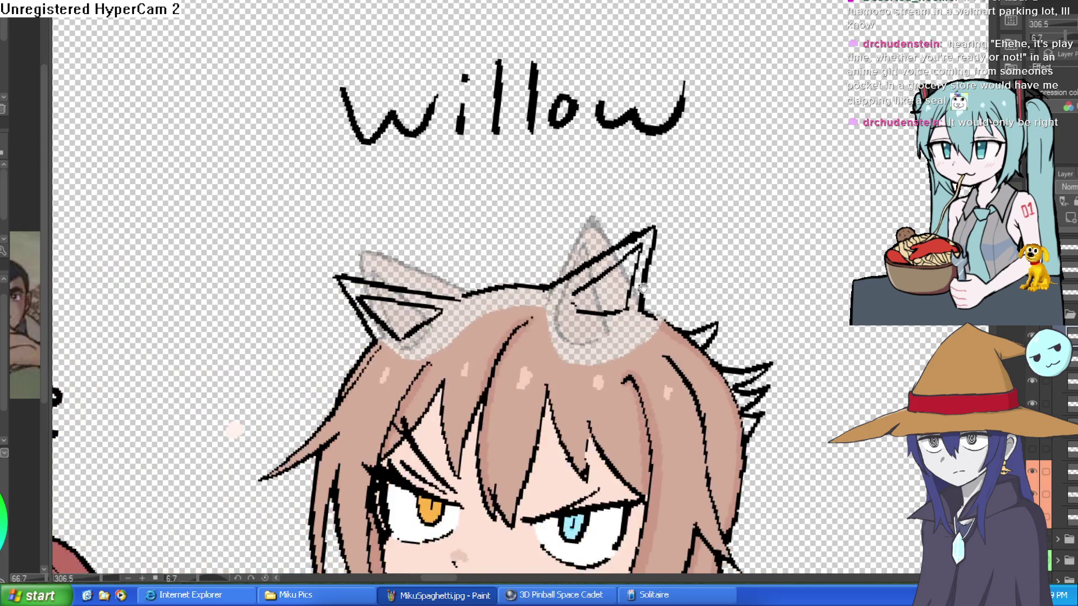
Redraw the right ear tip taller and sharper and clean stray pixels inside it.
{"action": "left_click_drag", "start_coordinate": [645, 287], "coordinate": [611, 267]}
{"action": "left_click_drag", "start_coordinate": [590, 232], "coordinate": [613, 243]}
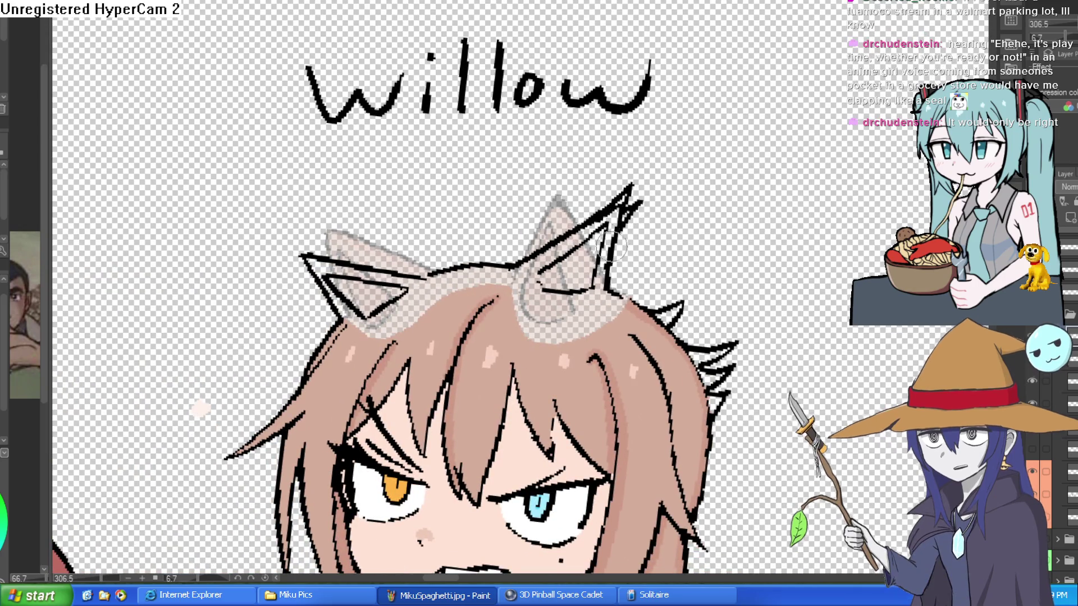
{"action": "key", "text": "ctrl+z"}
{"action": "left_click_drag", "start_coordinate": [628, 198], "coordinate": [594, 253]}
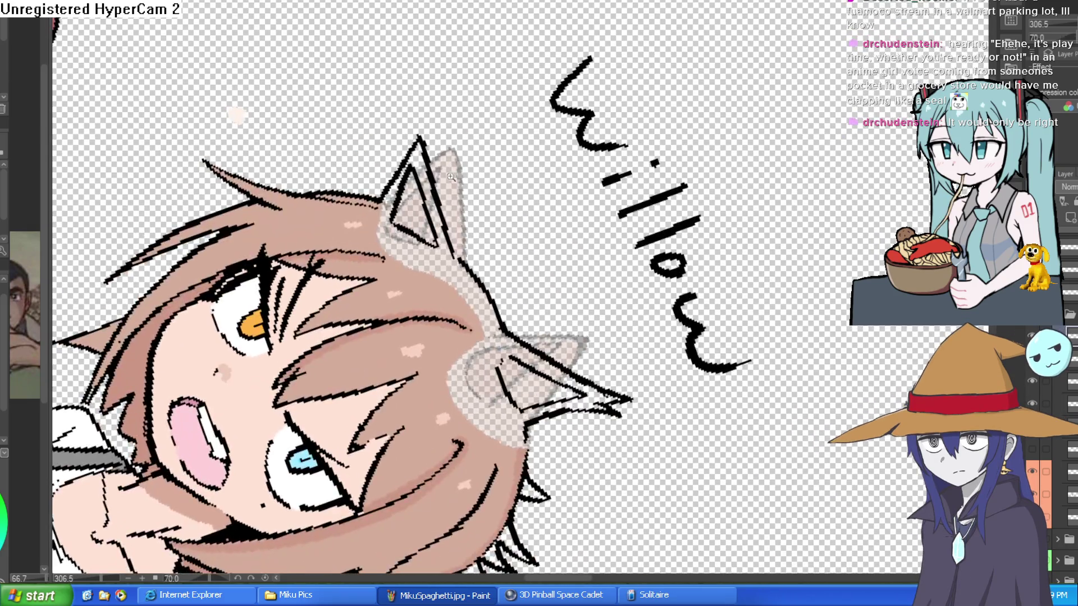
{"action": "scroll", "coordinate": [434, 67], "scroll_direction": "up", "scroll_amount": 3}
{"action": "mouse_move", "coordinate": [434, 71]}
{"action": "left_mouse_down"}
{"action": "mouse_move", "coordinate": [413, 12]}
{"action": "mouse_move", "coordinate": [383, 143]}
{"action": "left_mouse_up"}
{"action": "left_click_drag", "start_coordinate": [396, 92], "coordinate": [415, 120]}
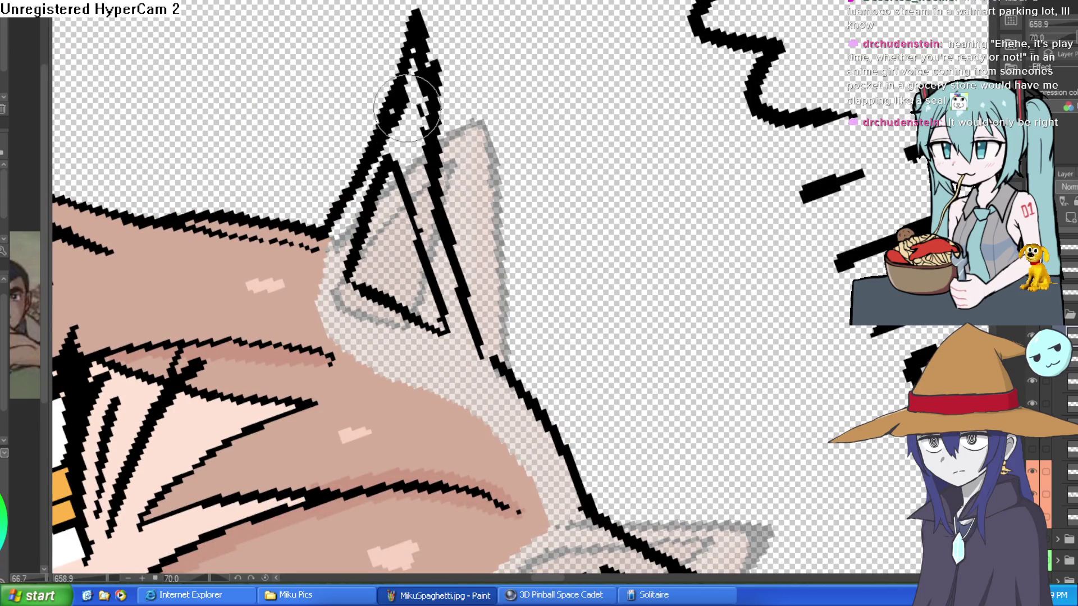
{"action": "scroll", "coordinate": [648, 178], "scroll_direction": "down", "scroll_amount": 5}
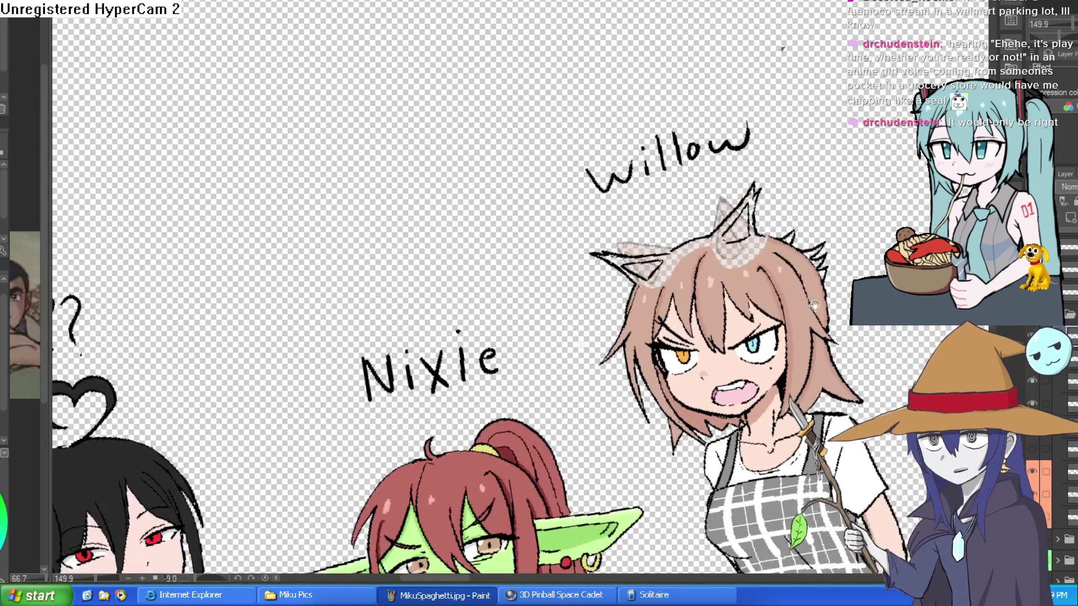
{"action": "left_click_drag", "start_coordinate": [649, 178], "coordinate": [751, 218]}
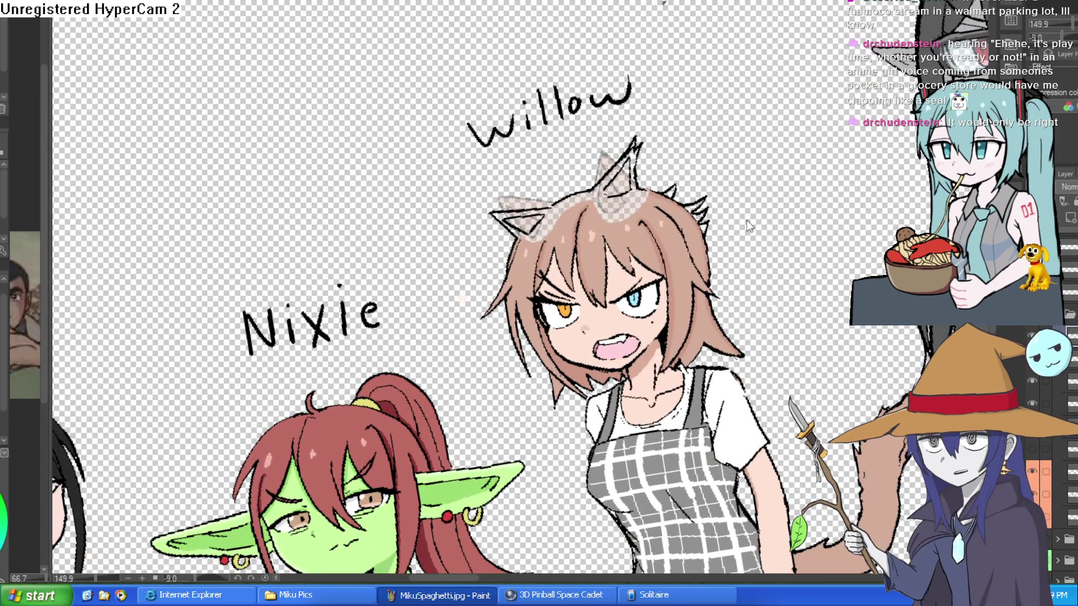
{"action": "left_click_drag", "start_coordinate": [723, 218], "coordinate": [726, 236]}
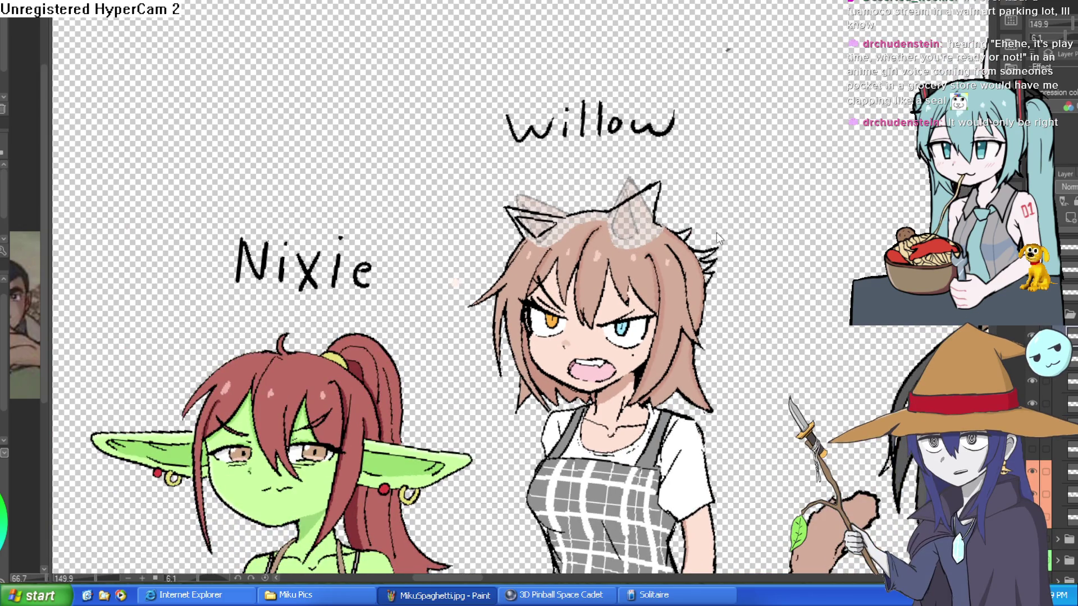
{"action": "mouse_move", "coordinate": [717, 233]}
{"action": "left_mouse_down"}
{"action": "mouse_move", "coordinate": [712, 262]}
{"action": "mouse_move", "coordinate": [712, 203]}
{"action": "left_mouse_up"}
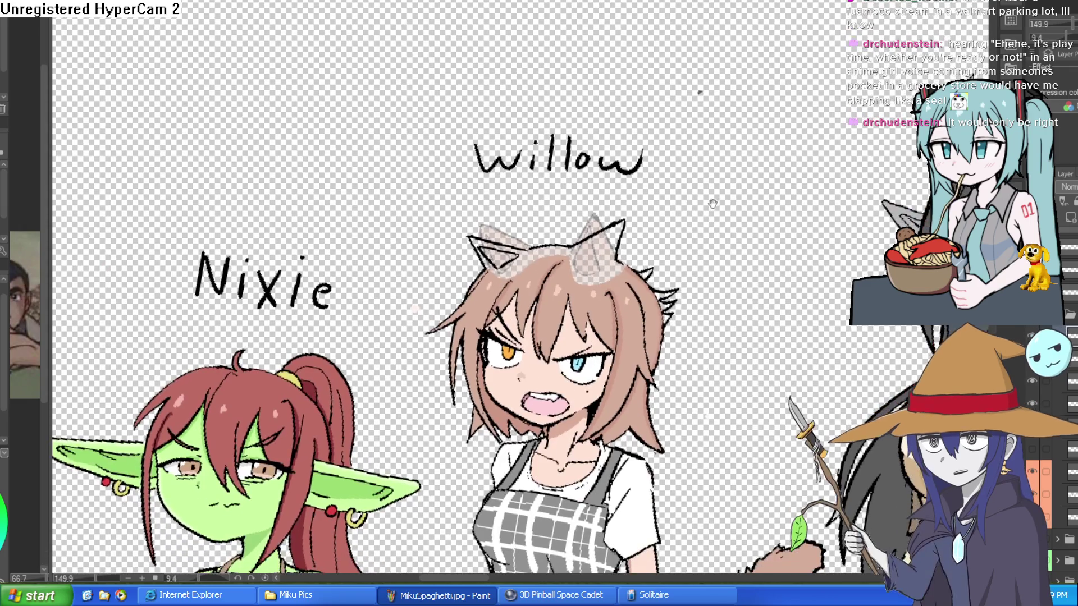
{"action": "left_click", "coordinate": [620, 211]}
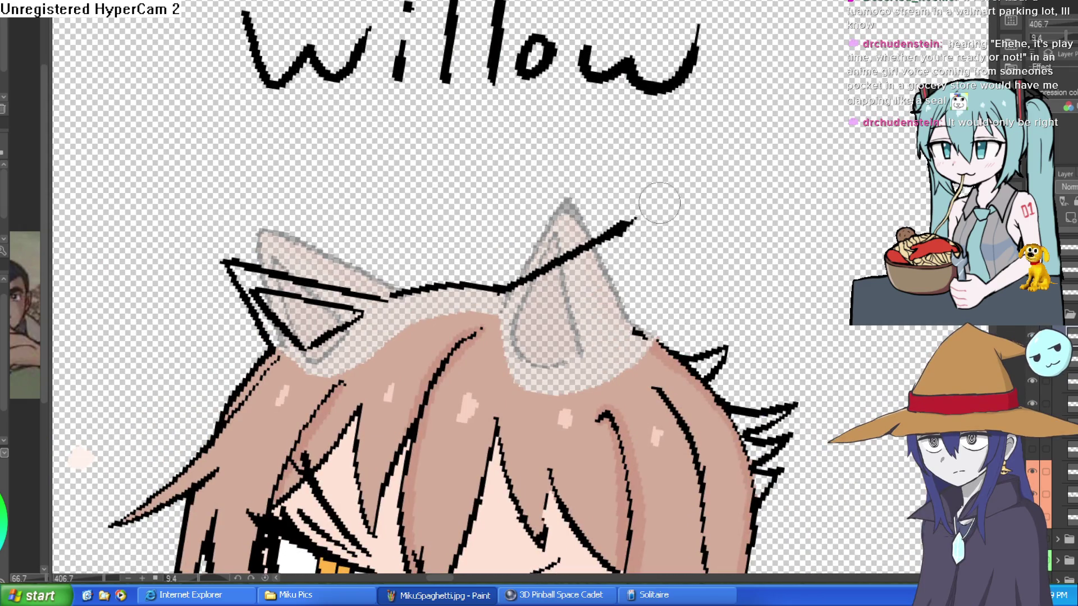
{"action": "scroll", "coordinate": [581, 240], "scroll_direction": "down", "scroll_amount": 5}
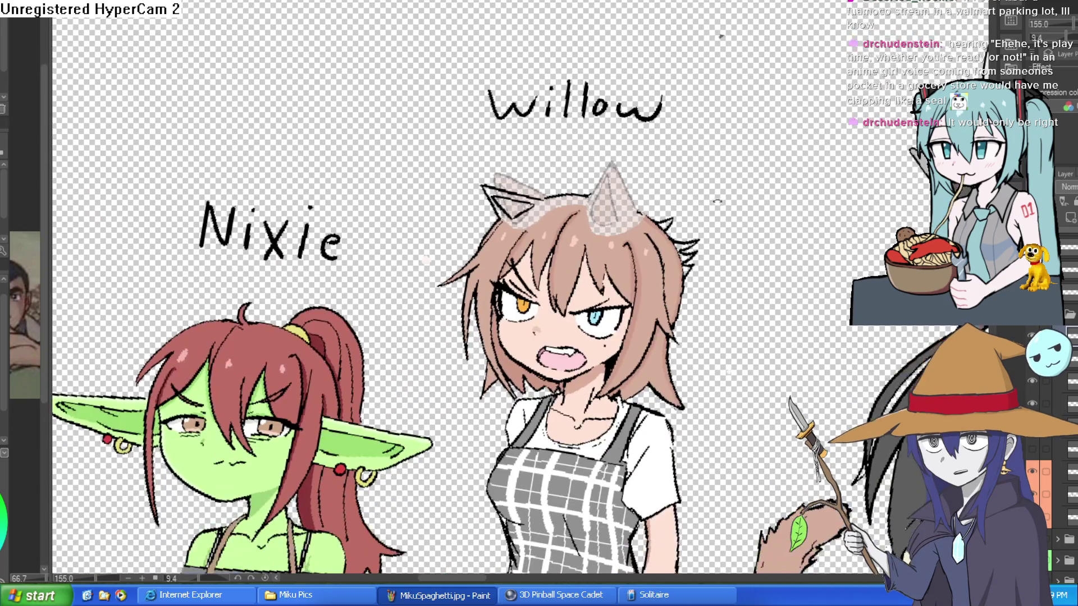
{"action": "key", "text": "minus"}
{"action": "key", "text": "minus"}
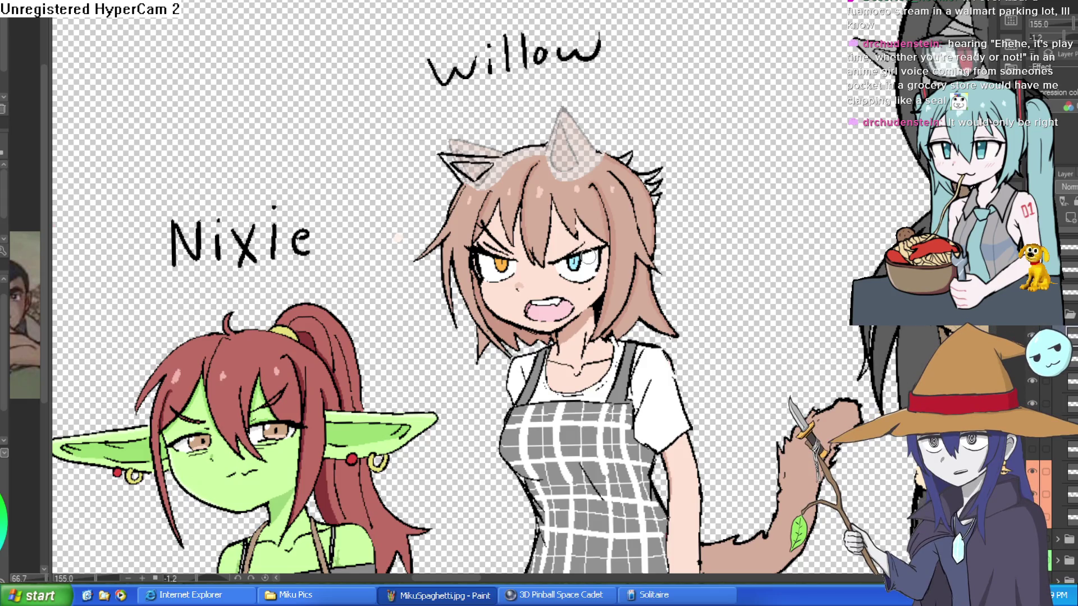
{"action": "scroll", "coordinate": [572, 266], "scroll_direction": "up", "scroll_amount": 5}
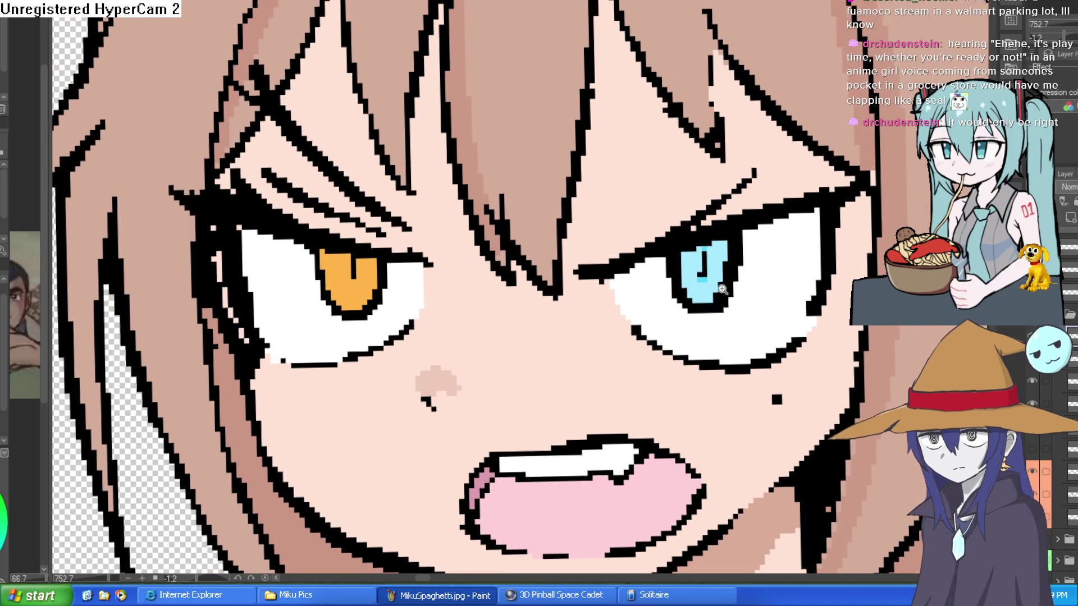
{"action": "scroll", "coordinate": [732, 301], "scroll_direction": "down", "scroll_amount": 2}
{"action": "left_click_drag", "start_coordinate": [732, 302], "coordinate": [671, 343]}
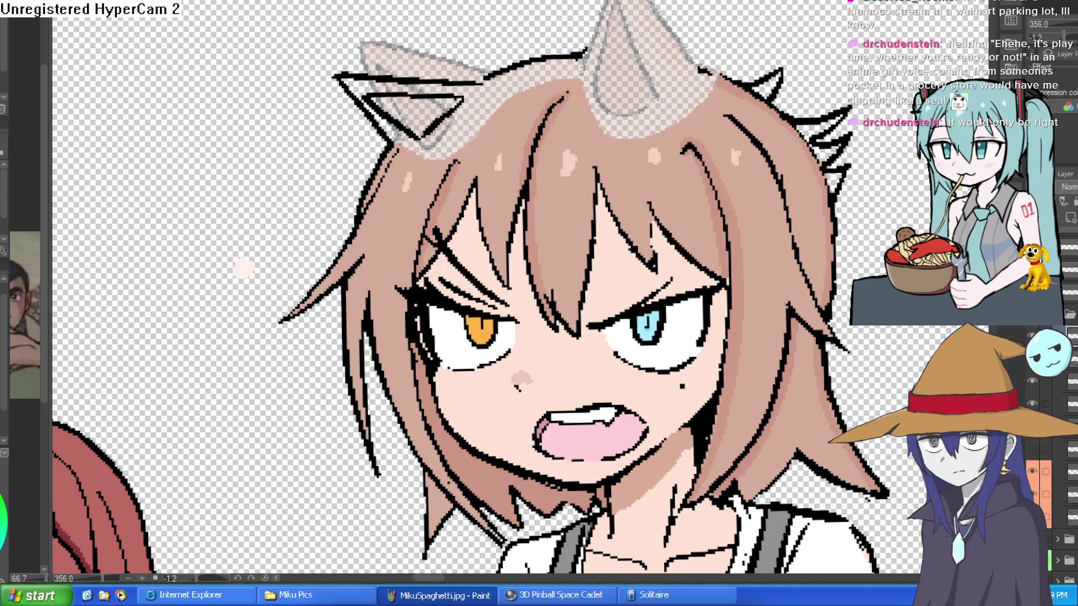
{"action": "left_click_drag", "start_coordinate": [766, 143], "coordinate": [699, 236]}
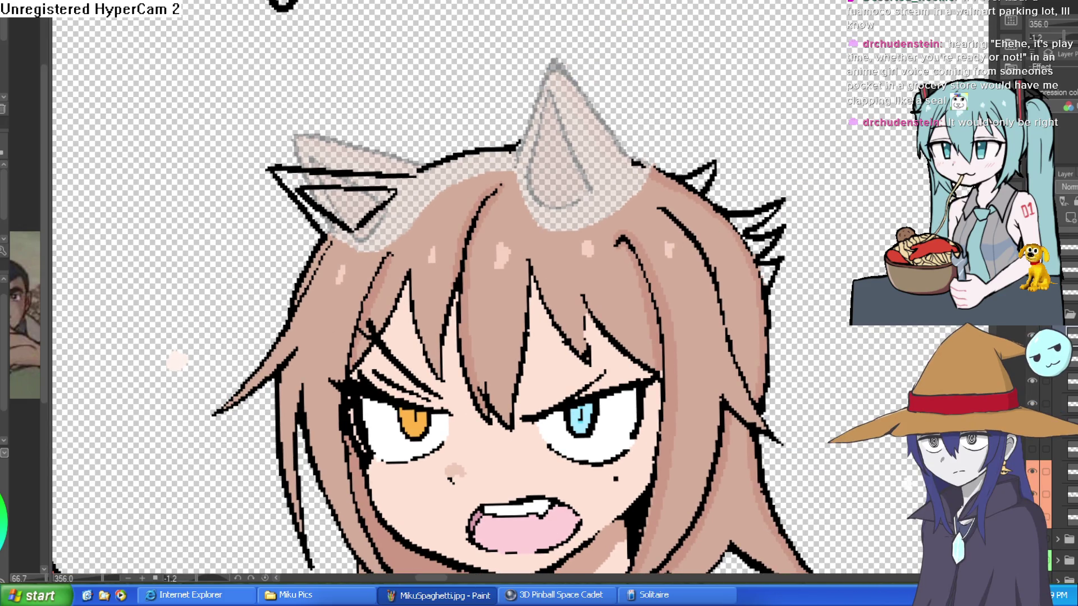
{"action": "scroll", "coordinate": [521, 288], "scroll_direction": "down", "scroll_amount": 2}
{"action": "scroll", "coordinate": [667, 175], "scroll_direction": "up", "scroll_amount": 4}
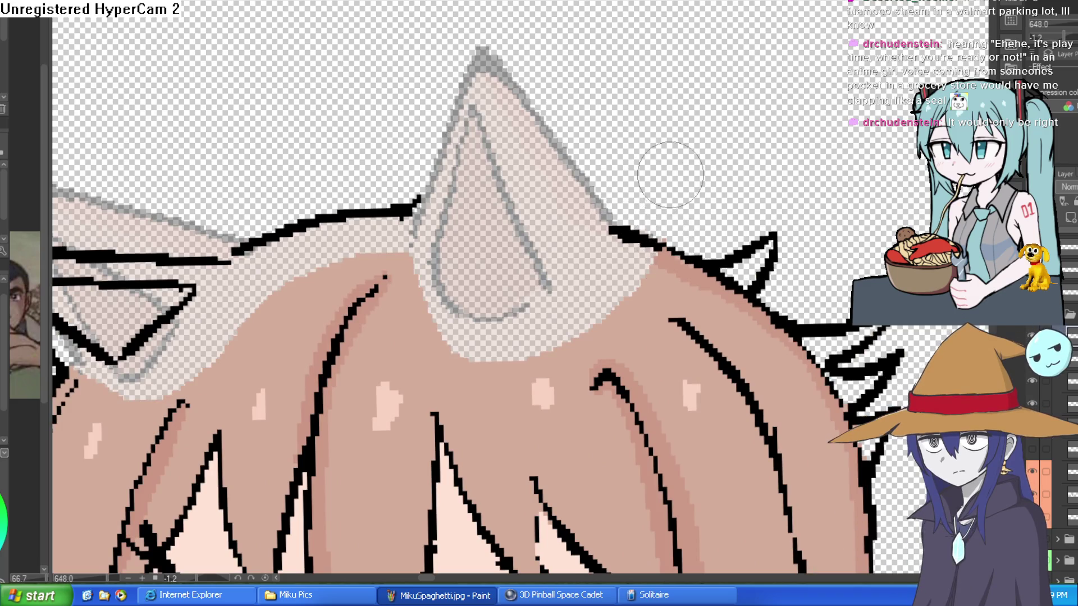
Ink around the right ear, erase stray lines in the left ear and ink its inner edge.
{"action": "mouse_move", "coordinate": [622, 237]}
{"action": "left_mouse_down"}
{"action": "mouse_move", "coordinate": [422, 204]}
{"action": "mouse_move", "coordinate": [686, 192]}
{"action": "left_mouse_up"}
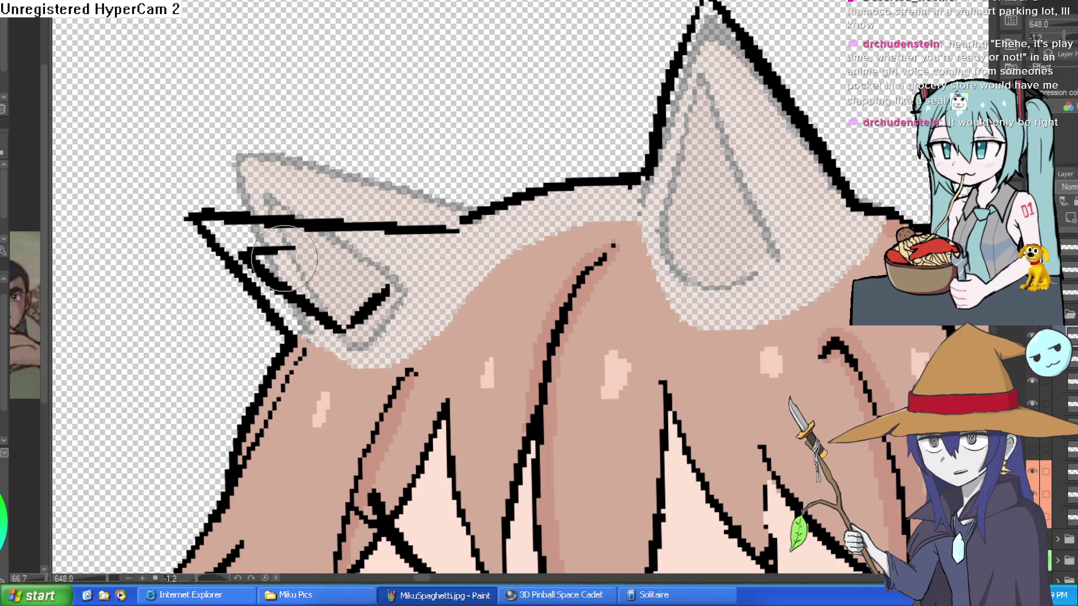
{"action": "mouse_move", "coordinate": [295, 257]}
{"action": "left_mouse_down"}
{"action": "mouse_move", "coordinate": [244, 254]}
{"action": "mouse_move", "coordinate": [315, 325]}
{"action": "mouse_move", "coordinate": [375, 298]}
{"action": "mouse_move", "coordinate": [282, 246]}
{"action": "left_mouse_up"}
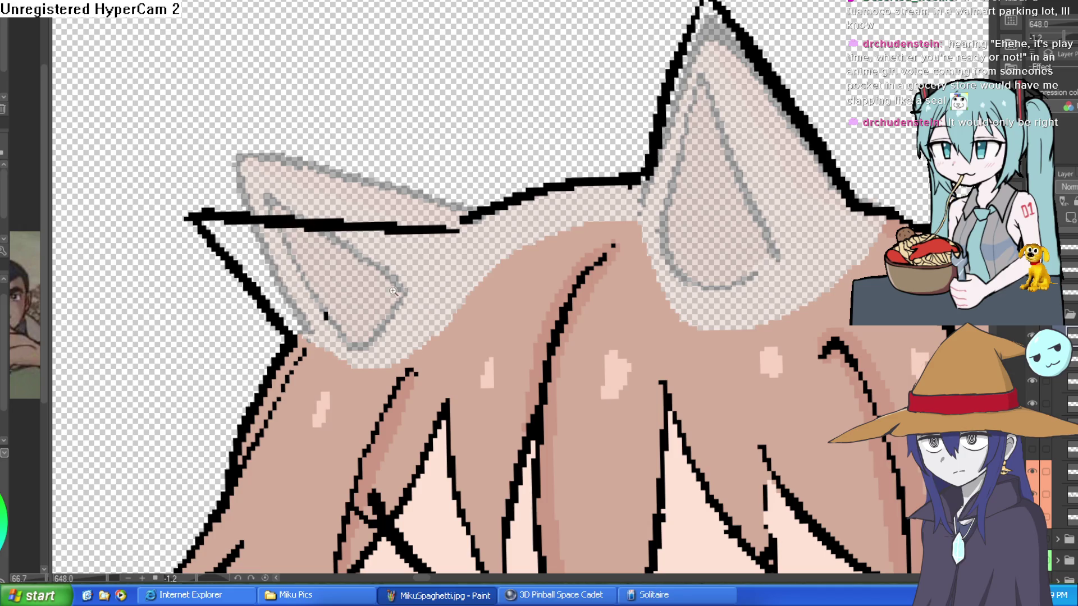
{"action": "scroll", "coordinate": [401, 288], "scroll_direction": "down", "scroll_amount": 2}
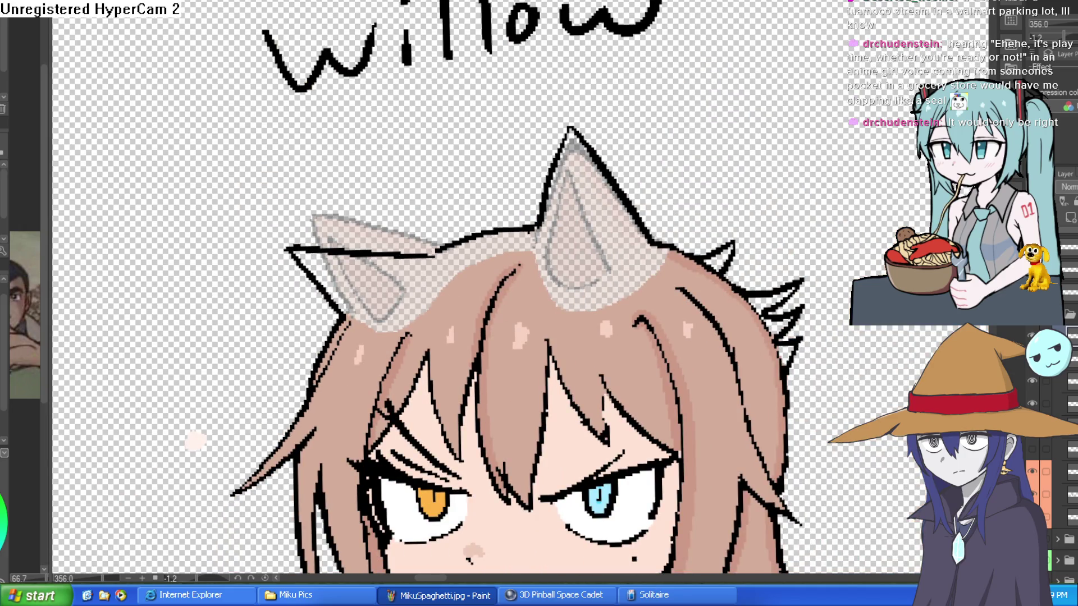
{"action": "scroll", "coordinate": [387, 284], "scroll_direction": "up", "scroll_amount": 2}
{"action": "mouse_move", "coordinate": [240, 231]}
{"action": "left_mouse_down"}
{"action": "mouse_move", "coordinate": [400, 295]}
{"action": "mouse_move", "coordinate": [360, 350]}
{"action": "left_mouse_up"}
Ink the right ear's inner and outer outlines thicker and tidy the blob at its tip.
{"action": "left_click_drag", "start_coordinate": [774, 221], "coordinate": [581, 286]}
{"action": "left_click", "coordinate": [488, 300]}
{"action": "mouse_move", "coordinate": [491, 295]}
{"action": "left_mouse_down"}
{"action": "mouse_move", "coordinate": [539, 118]}
{"action": "mouse_move", "coordinate": [619, 337]}
{"action": "mouse_move", "coordinate": [493, 332]}
{"action": "left_mouse_up"}
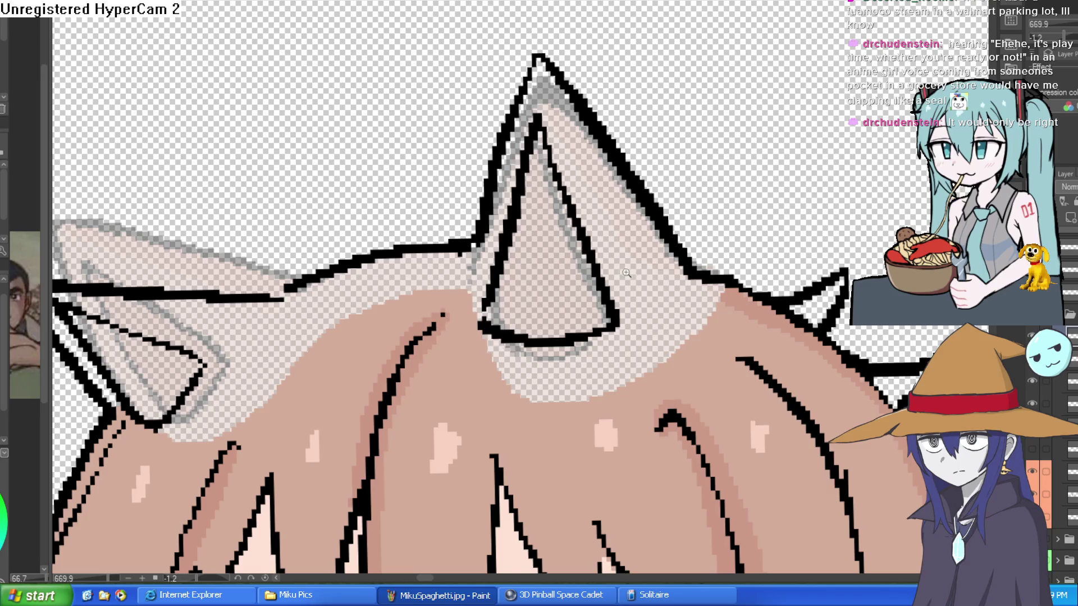
{"action": "scroll", "coordinate": [604, 283], "scroll_direction": "down", "scroll_amount": 3}
{"action": "scroll", "coordinate": [677, 261], "scroll_direction": "up", "scroll_amount": 2}
{"action": "scroll", "coordinate": [678, 261], "scroll_direction": "up", "scroll_amount": 1}
{"action": "left_click_drag", "start_coordinate": [619, 354], "coordinate": [611, 214]}
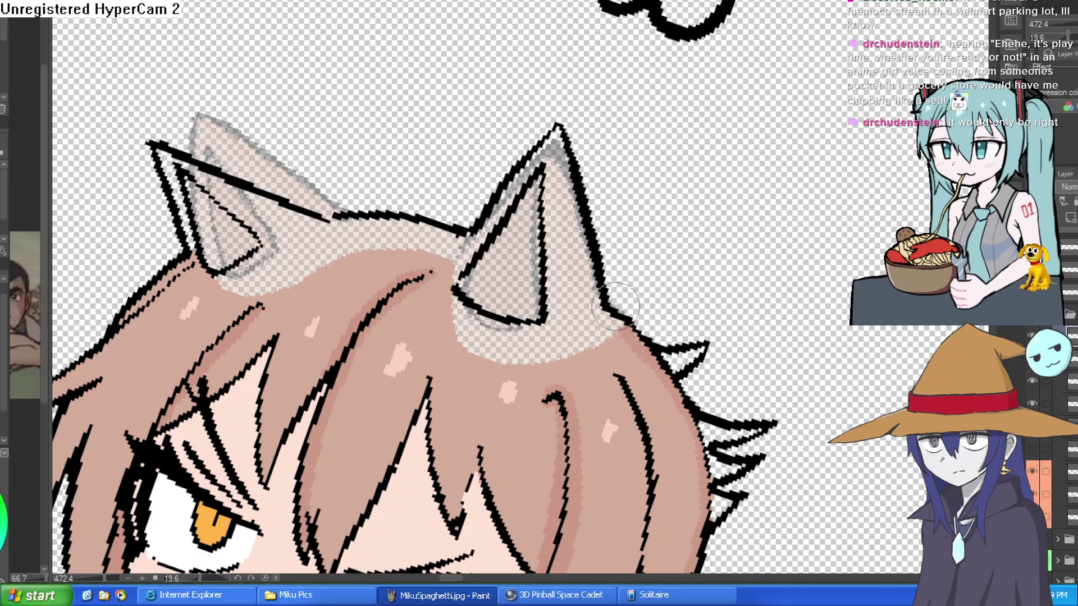
{"action": "left_click_drag", "start_coordinate": [607, 253], "coordinate": [556, 127]}
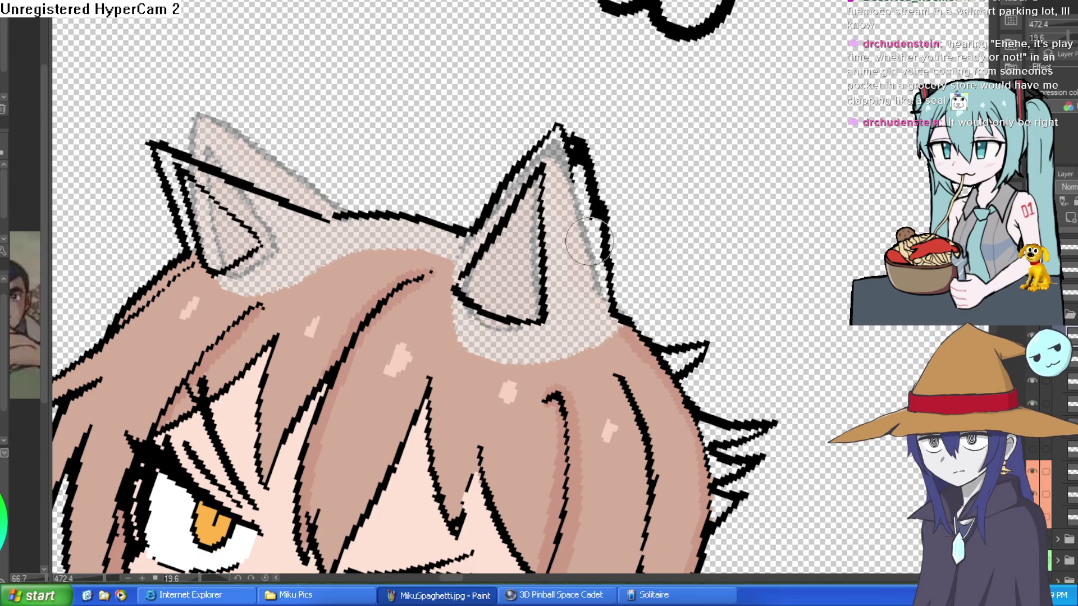
{"action": "left_click_drag", "start_coordinate": [572, 158], "coordinate": [582, 198]}
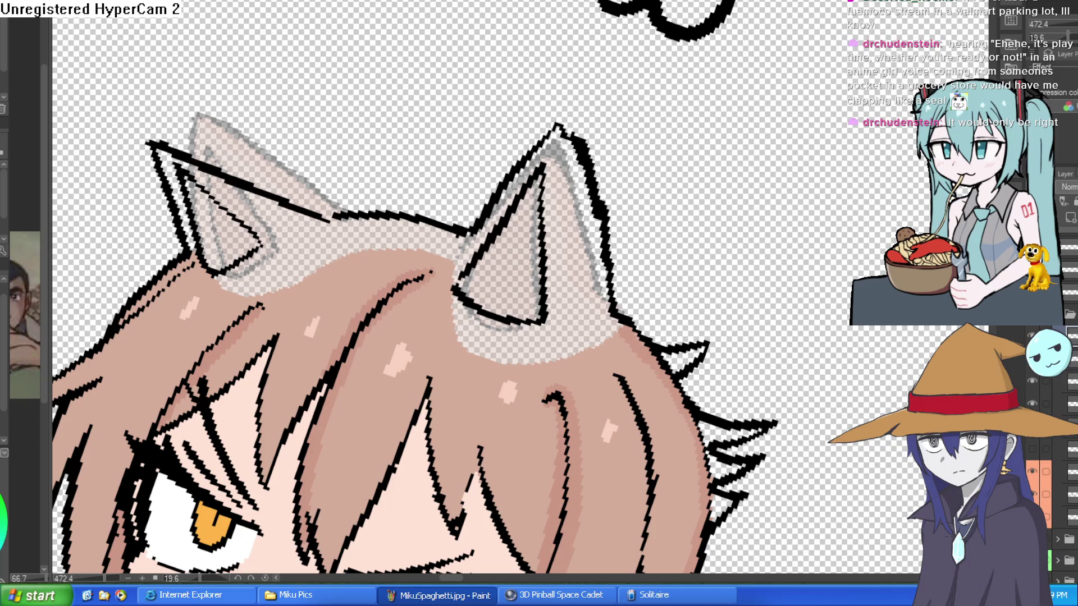
Redraw the left ear's upper outline thicker and ink the hairline between the ears.
{"action": "mouse_move", "coordinate": [282, 181]}
{"action": "left_mouse_down"}
{"action": "mouse_move", "coordinate": [238, 159]}
{"action": "mouse_move", "coordinate": [263, 183]}
{"action": "left_mouse_up"}
{"action": "key", "text": "ctrl+z"}
{"action": "mouse_move", "coordinate": [197, 144]}
{"action": "left_mouse_down"}
{"action": "mouse_move", "coordinate": [212, 167]}
{"action": "mouse_move", "coordinate": [473, 244]}
{"action": "mouse_move", "coordinate": [291, 256]}
{"action": "left_mouse_up"}
{"action": "scroll", "coordinate": [290, 258], "scroll_direction": "down", "scroll_amount": 5}
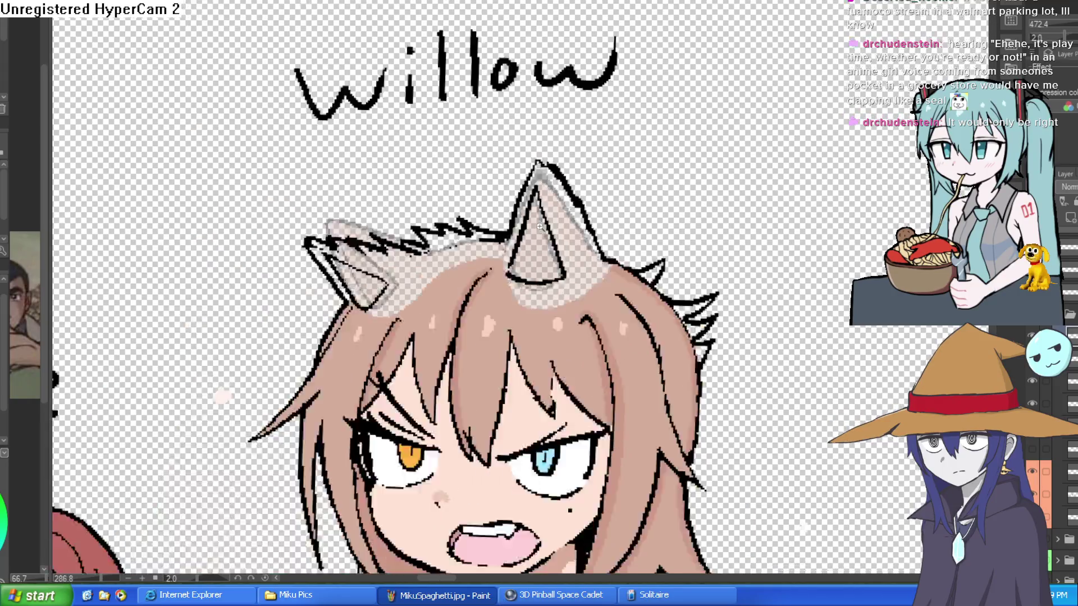
{"action": "scroll", "coordinate": [518, 234], "scroll_direction": "up", "scroll_amount": 5}
{"action": "mouse_move", "coordinate": [590, 223]}
{"action": "left_mouse_down"}
{"action": "mouse_move", "coordinate": [472, 223]}
{"action": "mouse_move", "coordinate": [337, 249]}
{"action": "mouse_move", "coordinate": [488, 256]}
{"action": "left_mouse_up"}
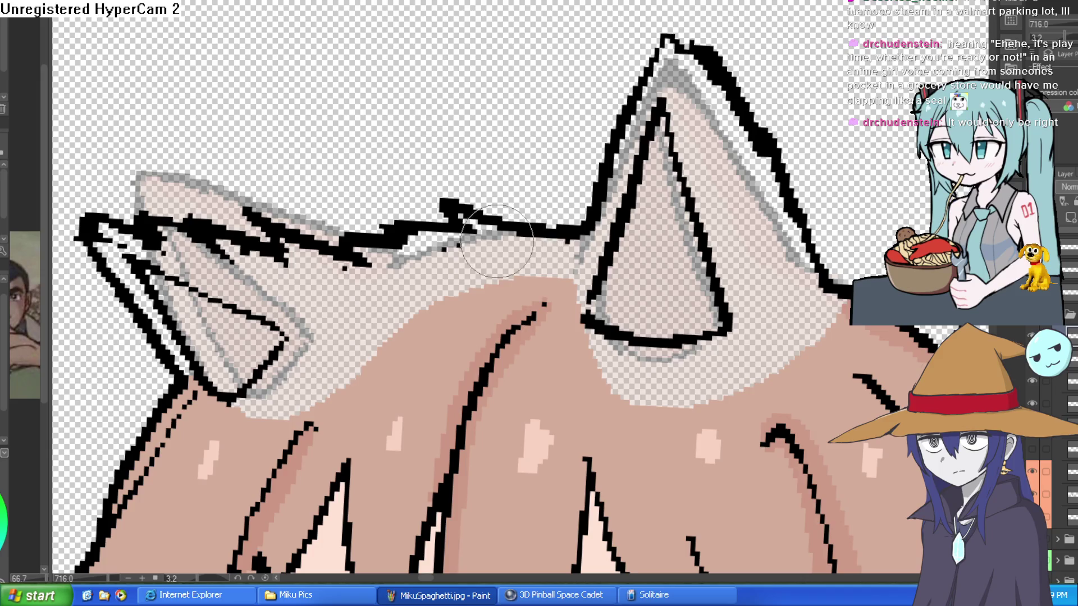
{"action": "scroll", "coordinate": [680, 255], "scroll_direction": "down", "scroll_amount": 4}
{"action": "scroll", "coordinate": [681, 255], "scroll_direction": "down", "scroll_amount": 3}
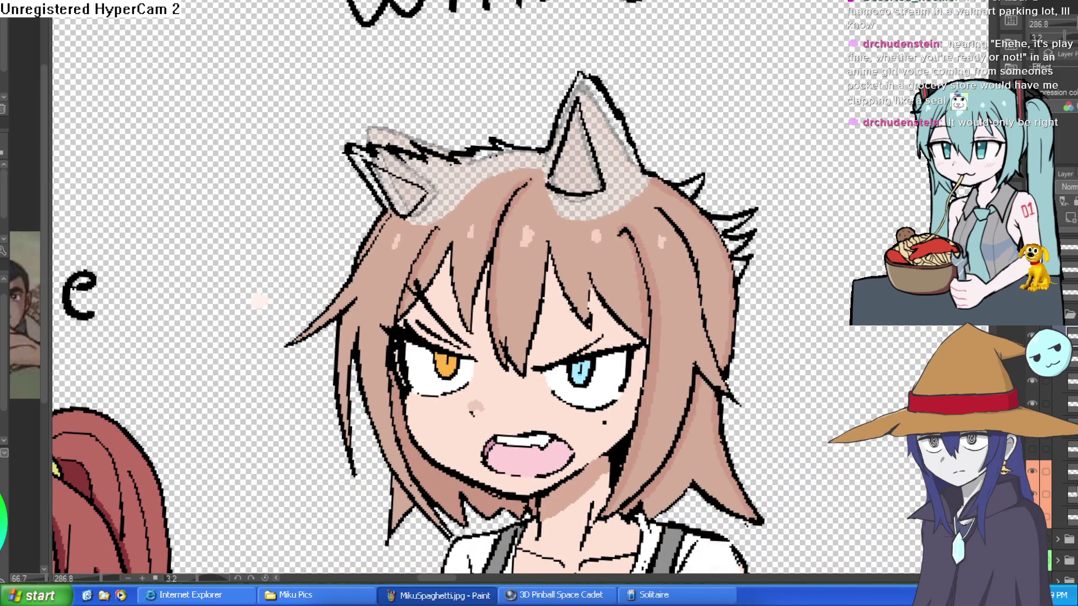
Hide the pale ear sketch layer and fill the gaps beside the ears with hair colour.
{"action": "left_click", "coordinate": [1041, 440]}
{"action": "left_click", "coordinate": [1057, 506]}
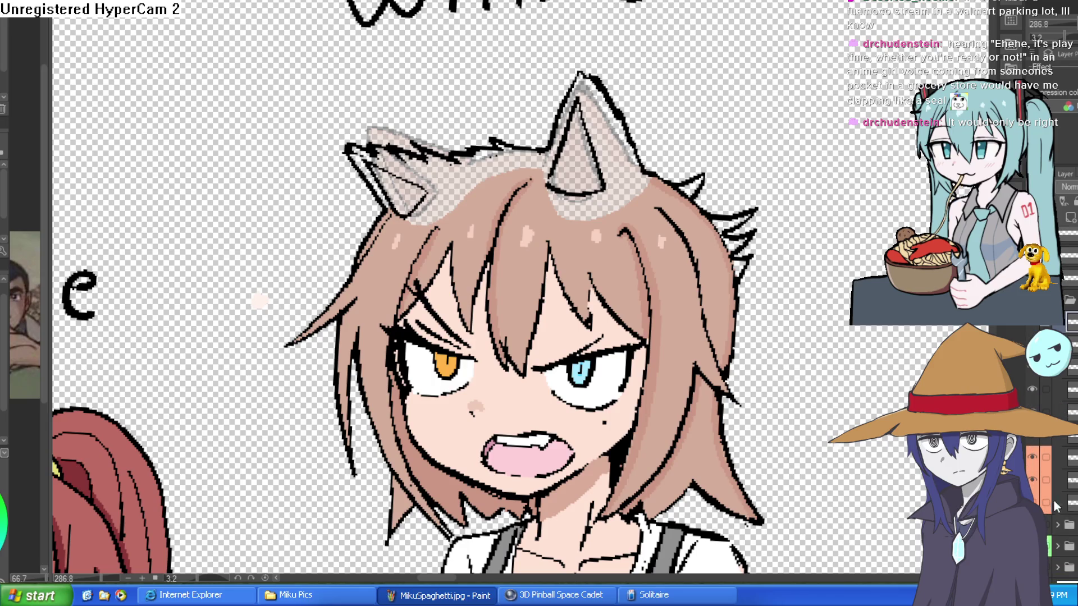
{"action": "left_click", "coordinate": [1037, 457]}
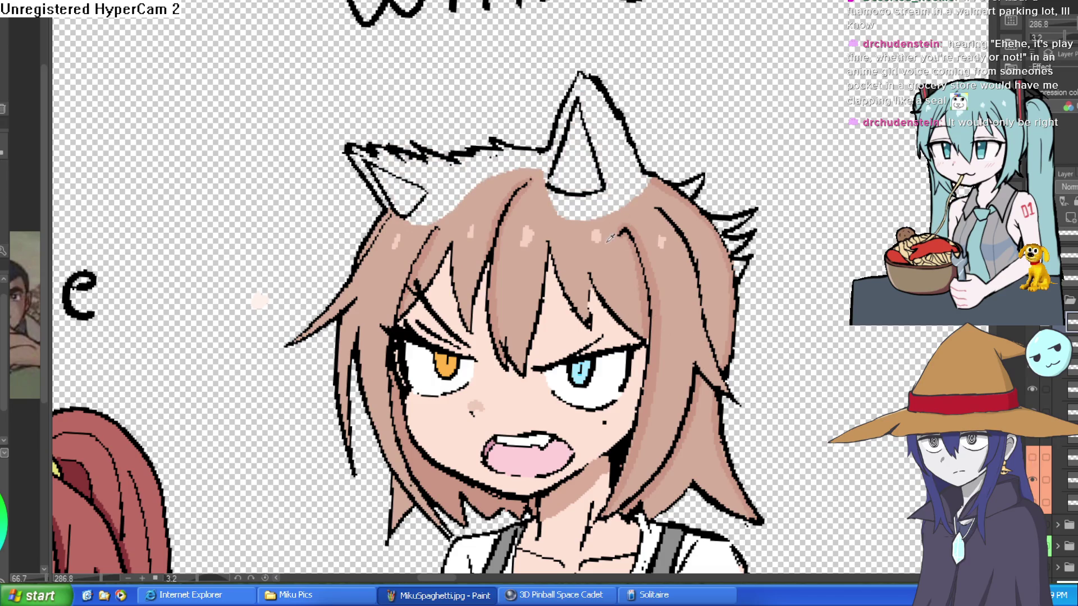
{"action": "left_click", "coordinate": [622, 191]}
{"action": "left_click", "coordinate": [514, 167]}
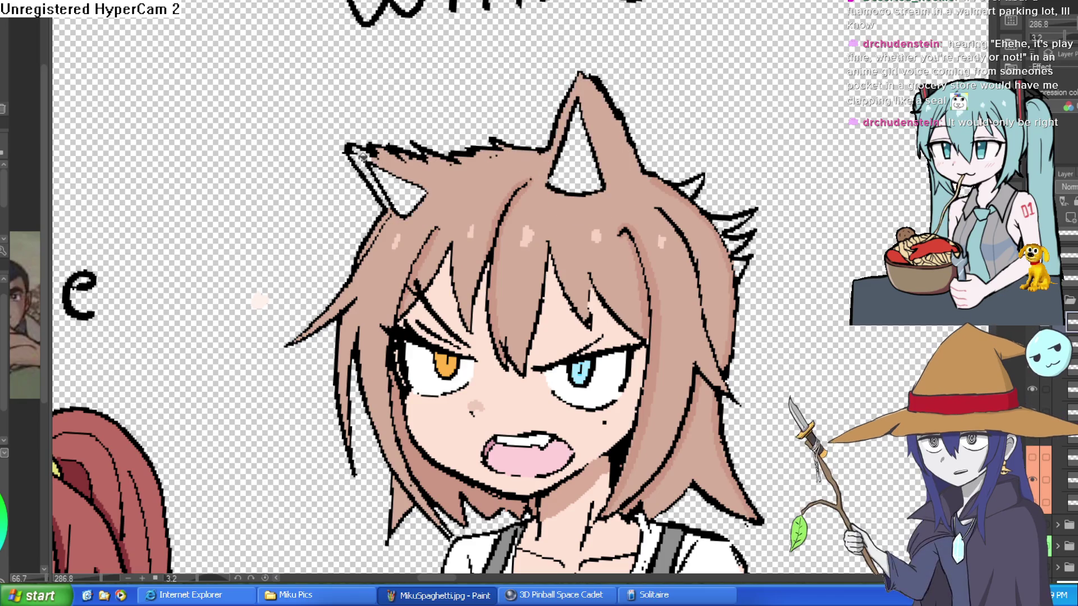
{"action": "scroll", "coordinate": [532, 174], "scroll_direction": "down", "scroll_amount": 4}
{"action": "scroll", "coordinate": [626, 199], "scroll_direction": "up", "scroll_amount": 1}
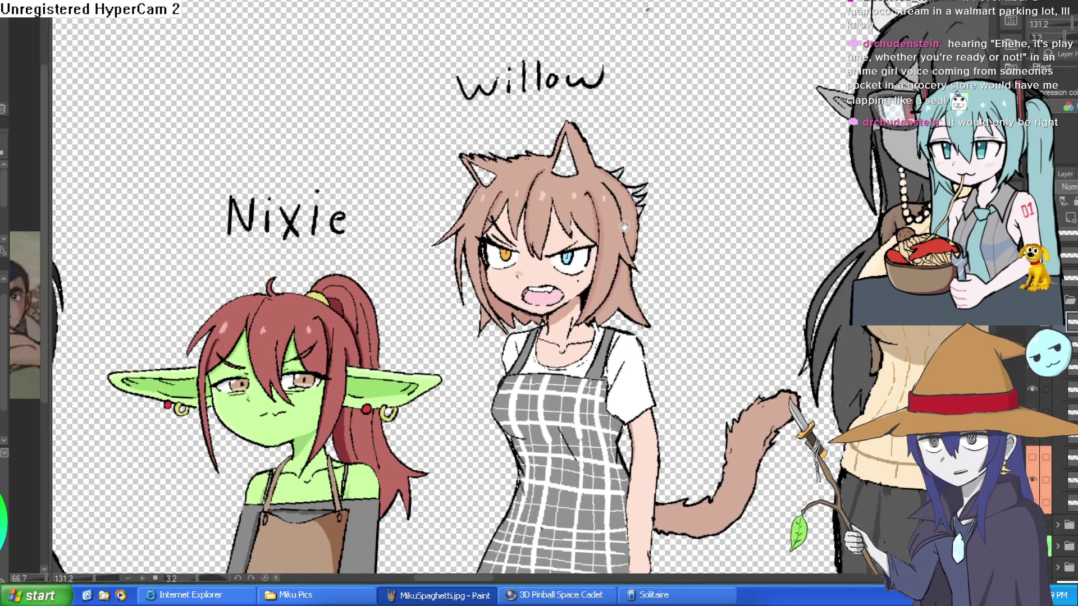
{"action": "scroll", "coordinate": [627, 198], "scroll_direction": "up", "scroll_amount": 4}
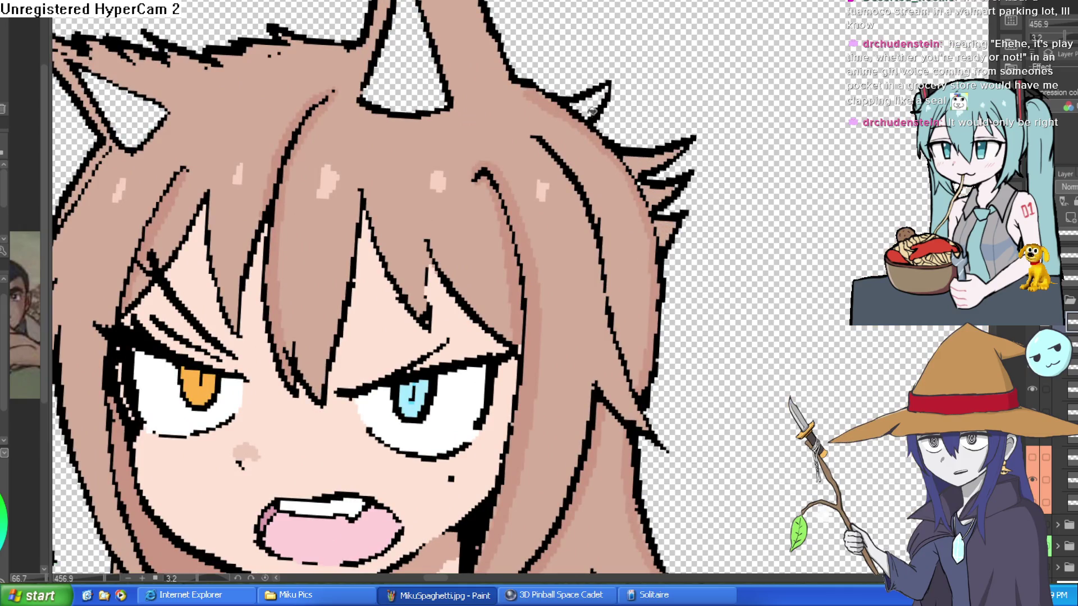
{"action": "scroll", "coordinate": [642, 155], "scroll_direction": "down", "scroll_amount": 3}
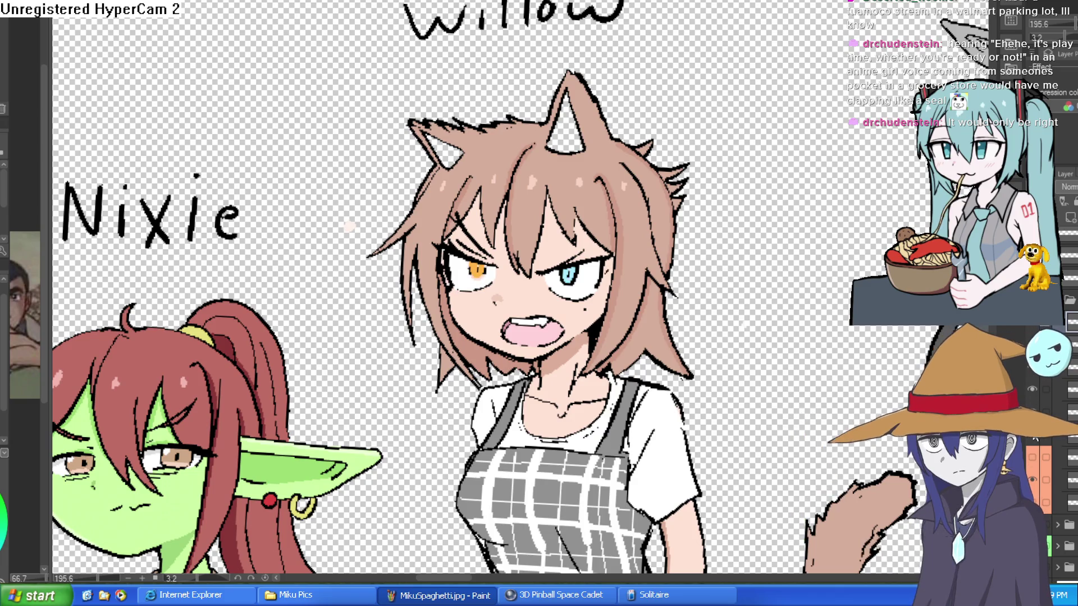
{"action": "scroll", "coordinate": [748, 399], "scroll_direction": "down", "scroll_amount": 3}
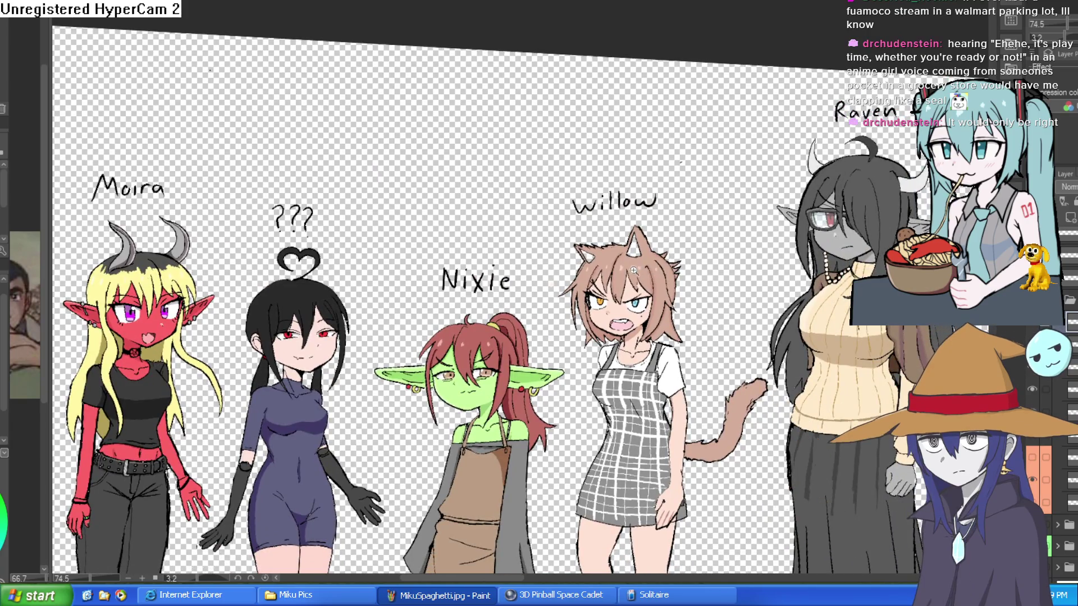
{"action": "scroll", "coordinate": [640, 270], "scroll_direction": "up", "scroll_amount": 5}
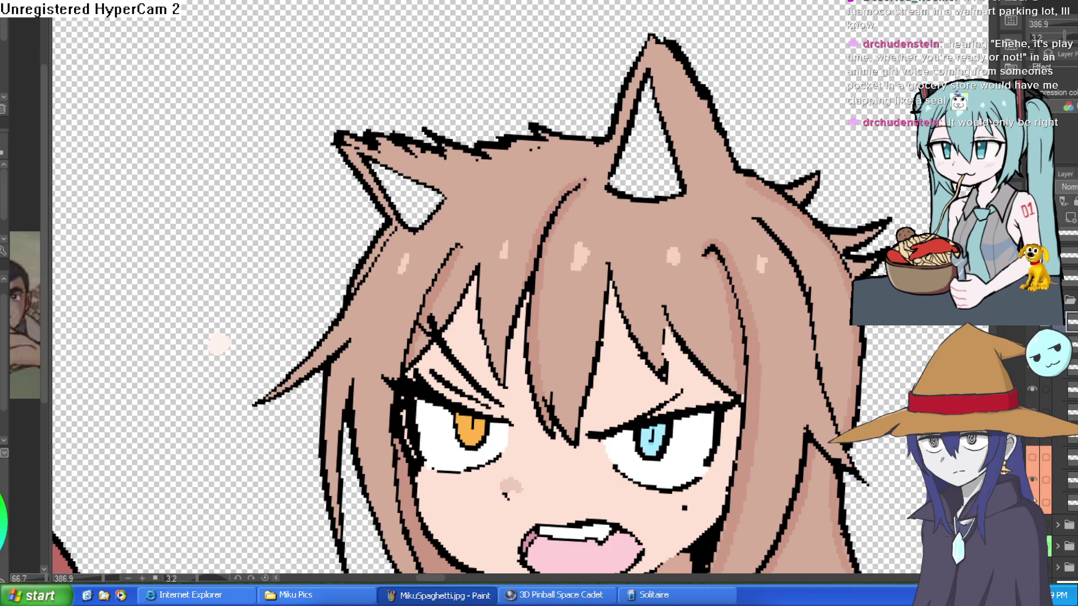
Select the fill layer, hide the grey ear overlay and fill both inner ears brown.
{"action": "left_click", "coordinate": [1036, 460]}
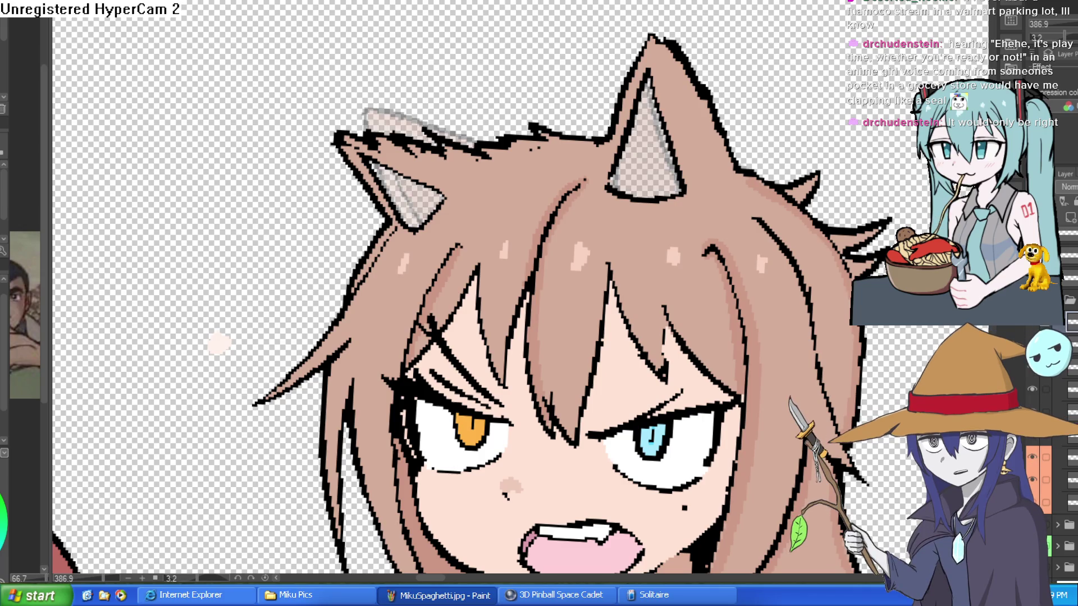
{"action": "left_click", "coordinate": [1053, 459]}
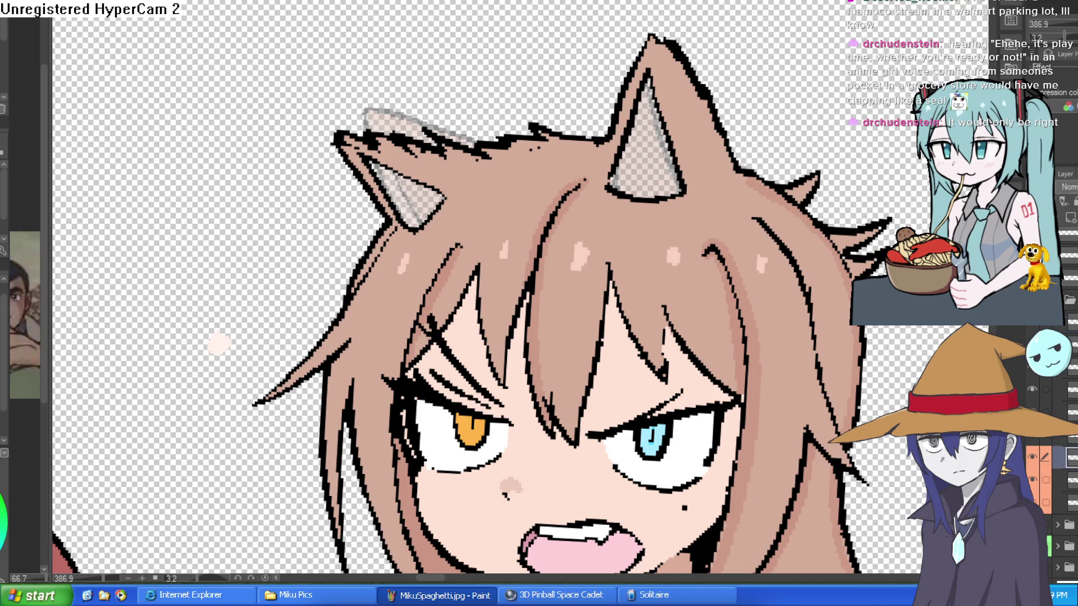
{"action": "left_click", "coordinate": [1035, 460]}
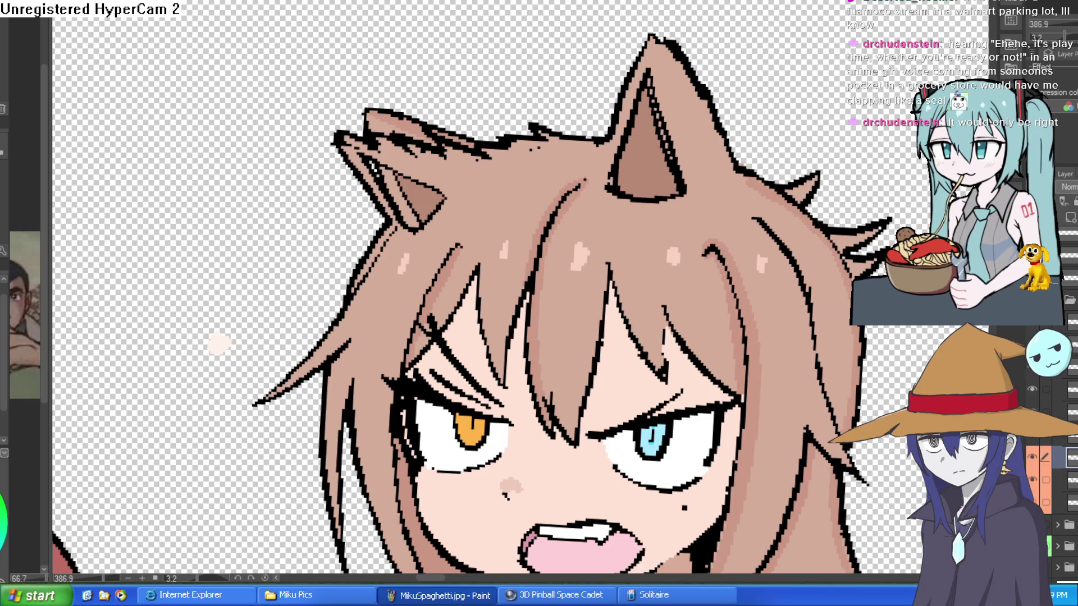
{"action": "left_click", "coordinate": [1042, 459]}
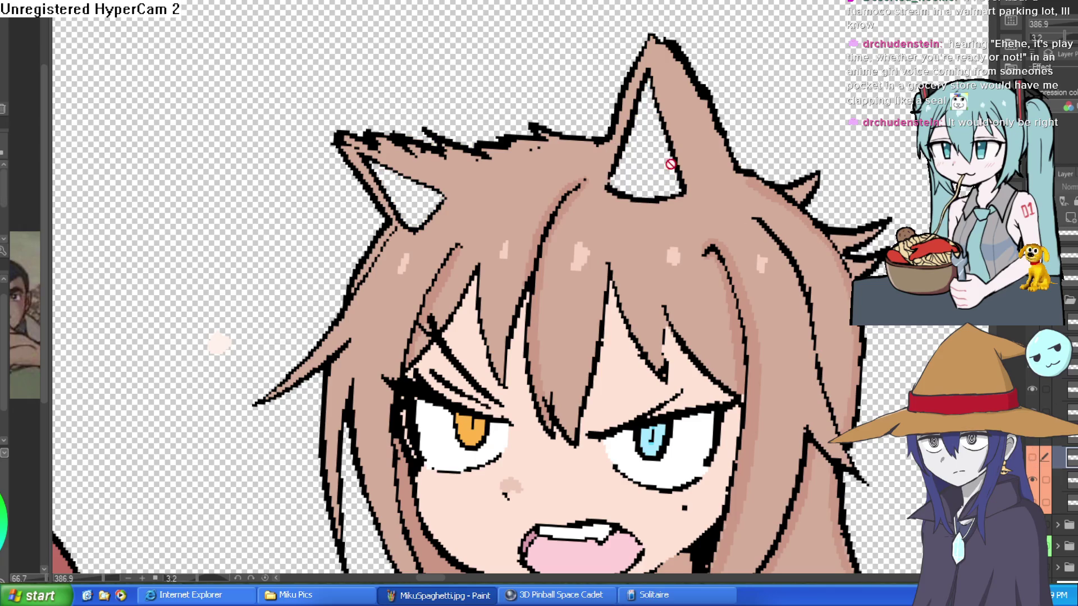
{"action": "left_click", "coordinate": [1035, 327]}
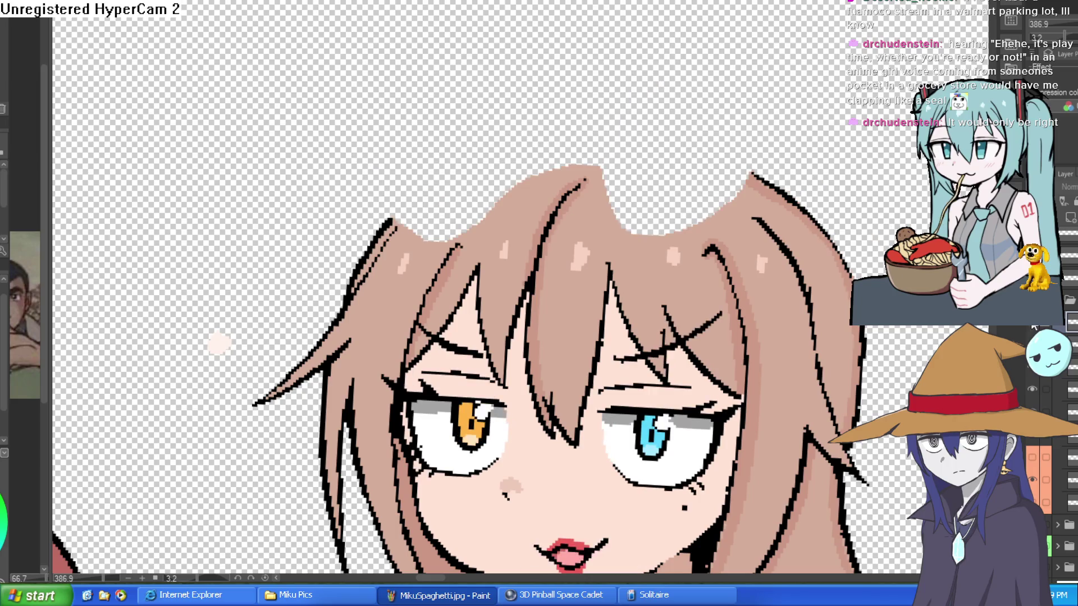
{"action": "key", "text": "ctrl+z"}
{"action": "left_click", "coordinate": [661, 162]}
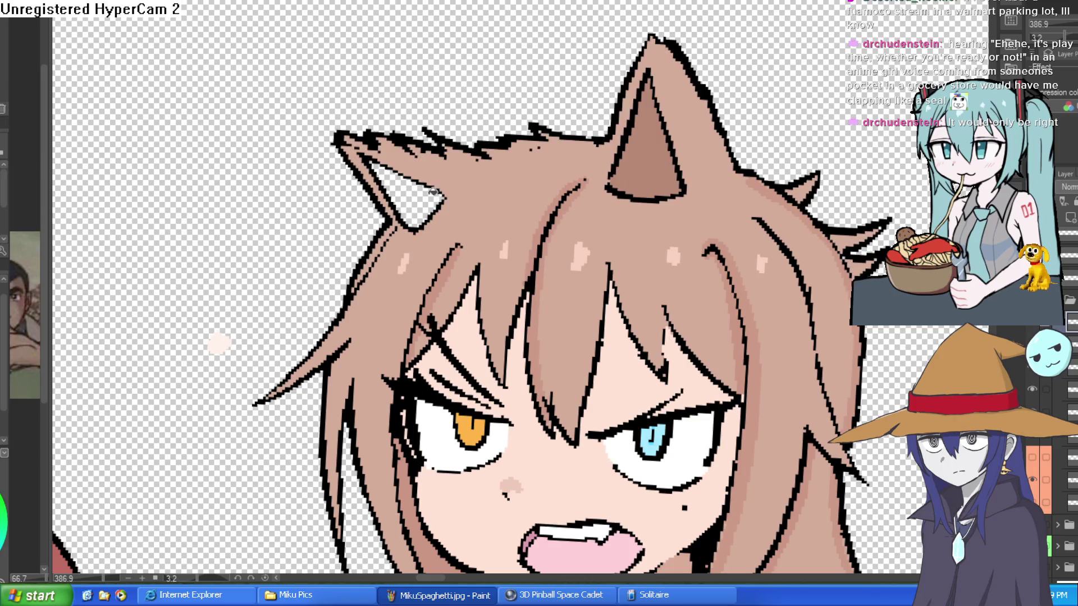
{"action": "left_click", "coordinate": [423, 190]}
{"action": "scroll", "coordinate": [423, 190], "scroll_direction": "down", "scroll_amount": 3}
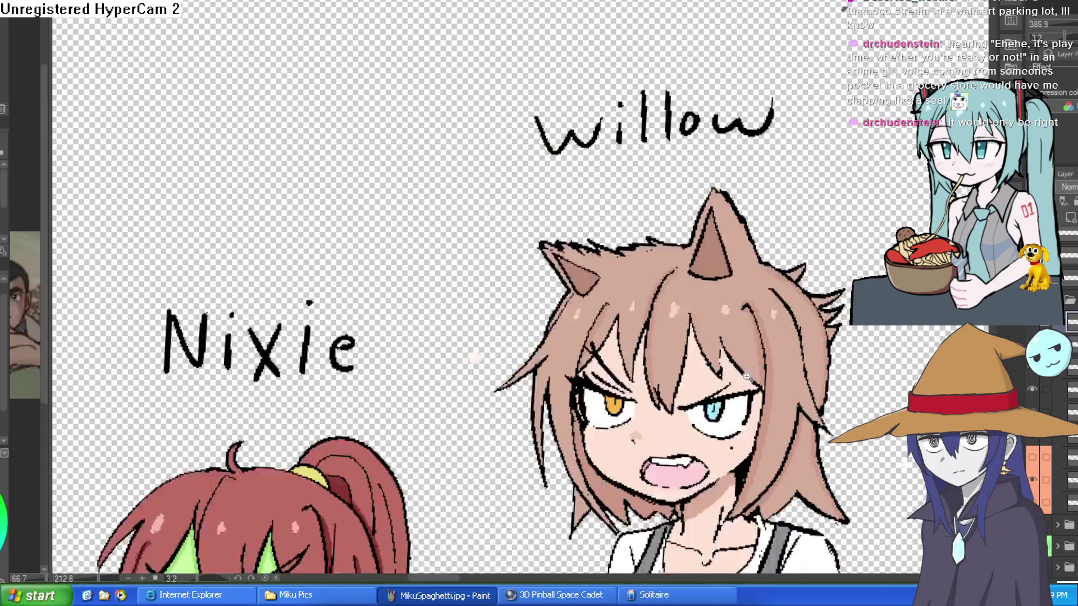
{"action": "scroll", "coordinate": [423, 189], "scroll_direction": "down", "scroll_amount": 2}
Toggle the calm face and cat-ear layers to compare versions, keeping the angry face on.
{"action": "left_click", "coordinate": [1036, 327]}
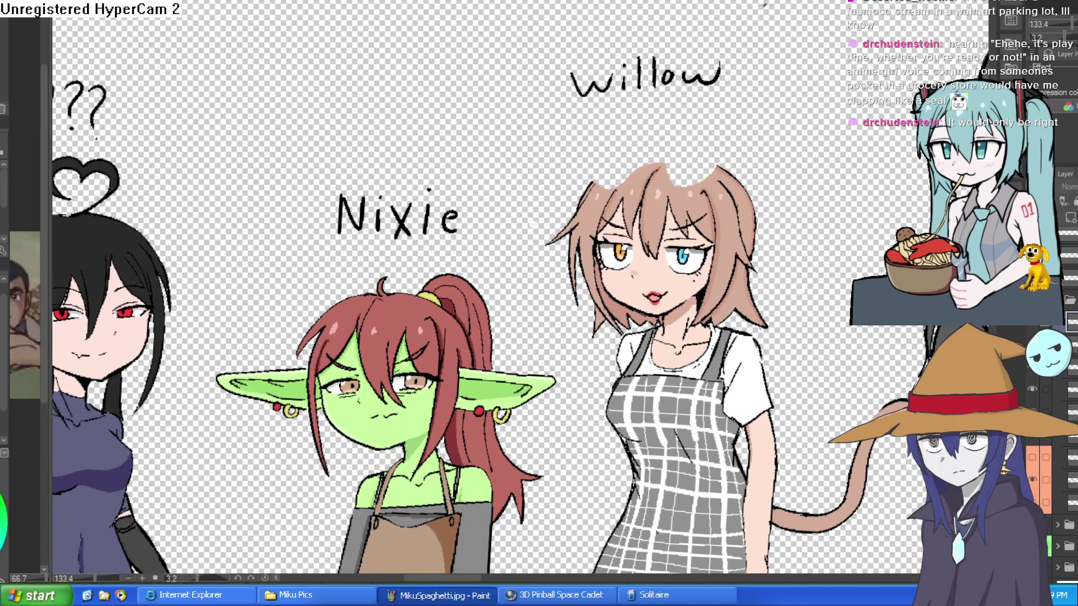
{"action": "left_click", "coordinate": [1035, 442]}
{"action": "left_click", "coordinate": [1035, 442]}
{"action": "left_click", "coordinate": [1033, 327]}
{"action": "left_click", "coordinate": [1033, 328]}
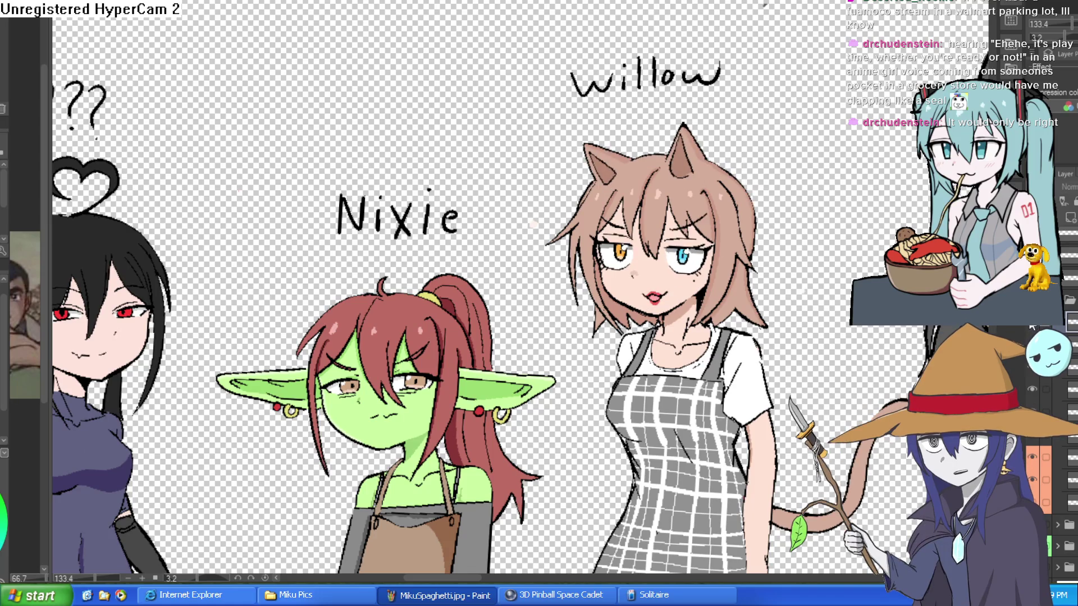
{"action": "scroll", "coordinate": [539, 177], "scroll_direction": "up", "scroll_amount": 3}
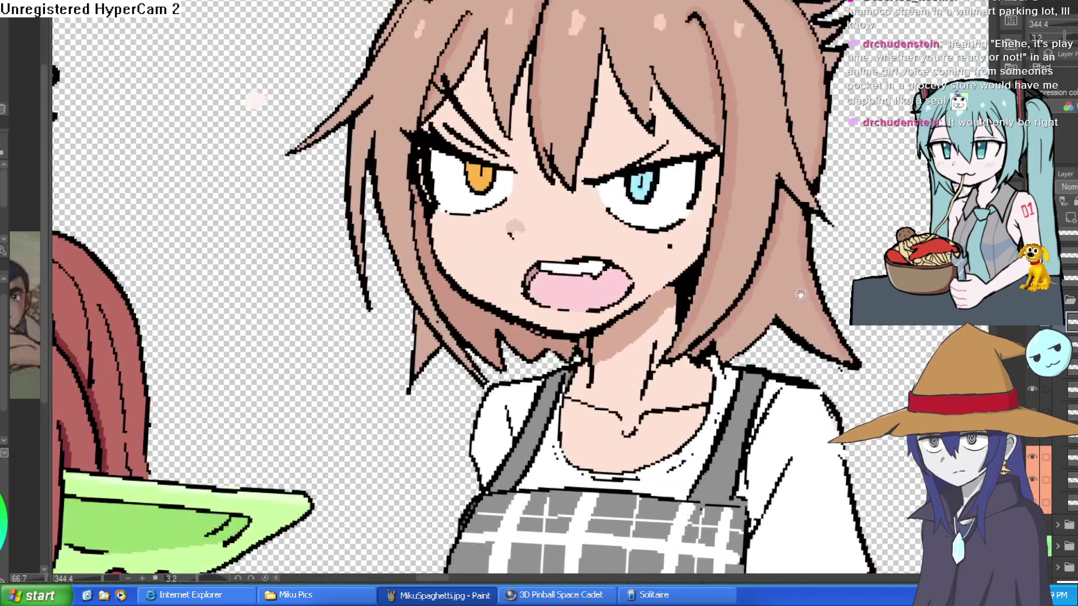
{"action": "scroll", "coordinate": [540, 177], "scroll_direction": "up", "scroll_amount": 1}
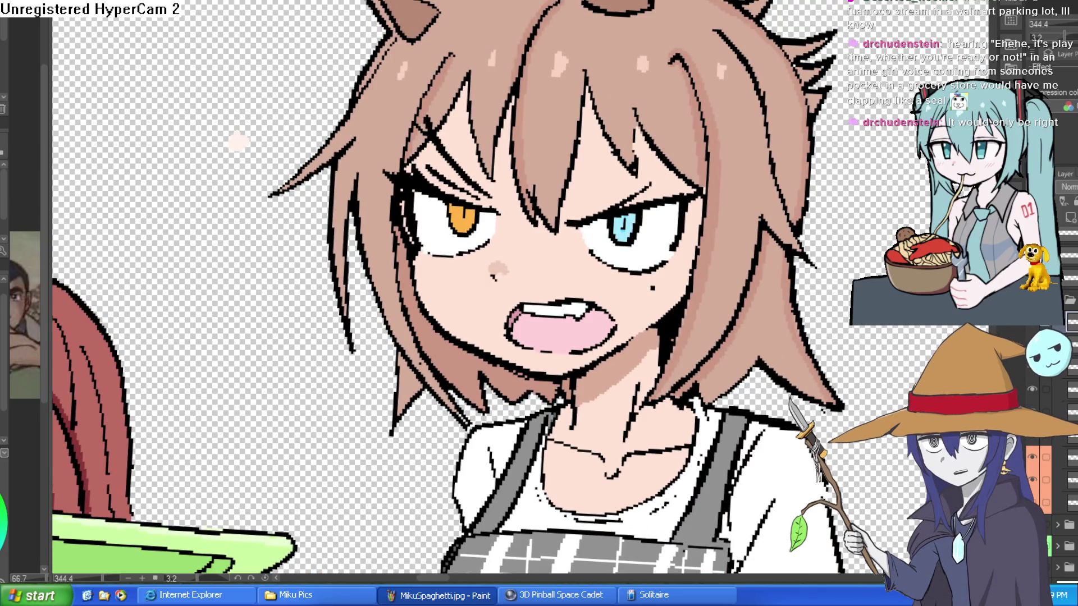
Fade the face layer, sketch new brow strokes and draw an anger mark in Willow's hair.
{"action": "left_click", "coordinate": [1034, 328]}
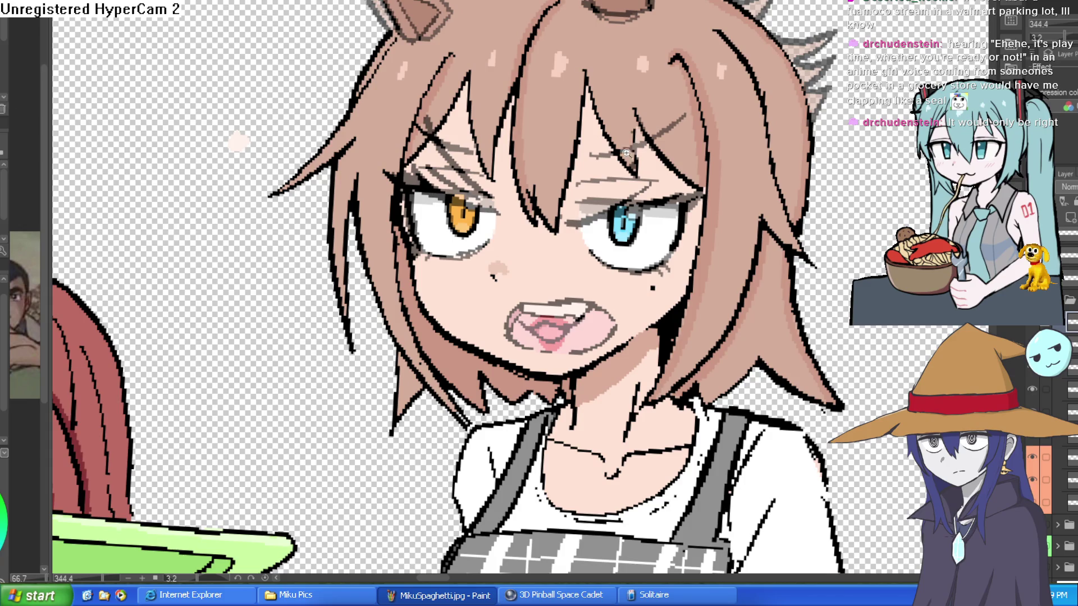
{"action": "scroll", "coordinate": [630, 123], "scroll_direction": "up", "scroll_amount": 2}
{"action": "mouse_move", "coordinate": [637, 173]}
{"action": "left_mouse_down"}
{"action": "mouse_move", "coordinate": [543, 240]}
{"action": "mouse_move", "coordinate": [720, 108]}
{"action": "mouse_move", "coordinate": [557, 224]}
{"action": "mouse_move", "coordinate": [607, 257]}
{"action": "left_mouse_up"}
{"action": "scroll", "coordinate": [661, 222], "scroll_direction": "up", "scroll_amount": 1}
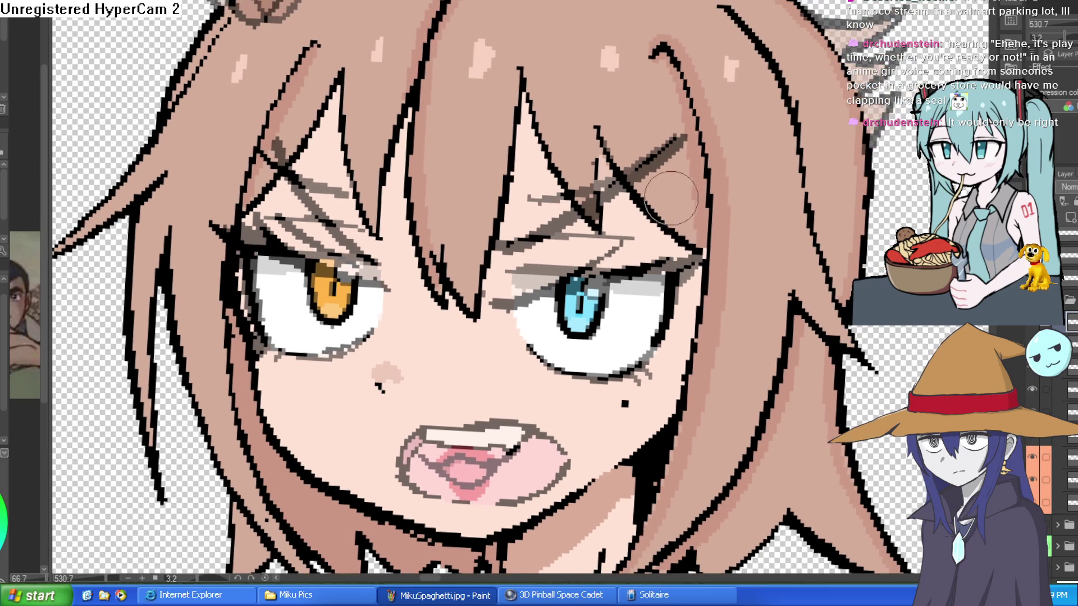
{"action": "scroll", "coordinate": [665, 169], "scroll_direction": "up", "scroll_amount": 1}
{"action": "mouse_move", "coordinate": [607, 118]}
{"action": "left_mouse_down"}
{"action": "mouse_move", "coordinate": [662, 72]}
{"action": "mouse_move", "coordinate": [673, 126]}
{"action": "mouse_move", "coordinate": [633, 172]}
{"action": "left_mouse_up"}
{"action": "left_click_drag", "start_coordinate": [589, 143], "coordinate": [686, 179]}
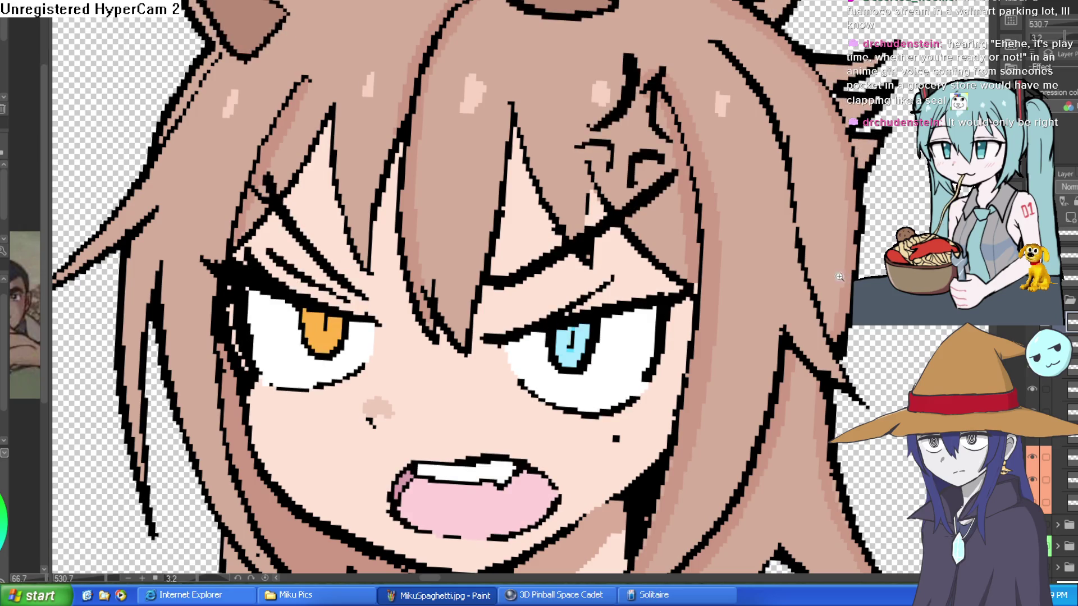
{"action": "scroll", "coordinate": [839, 276], "scroll_direction": "down", "scroll_amount": 3}
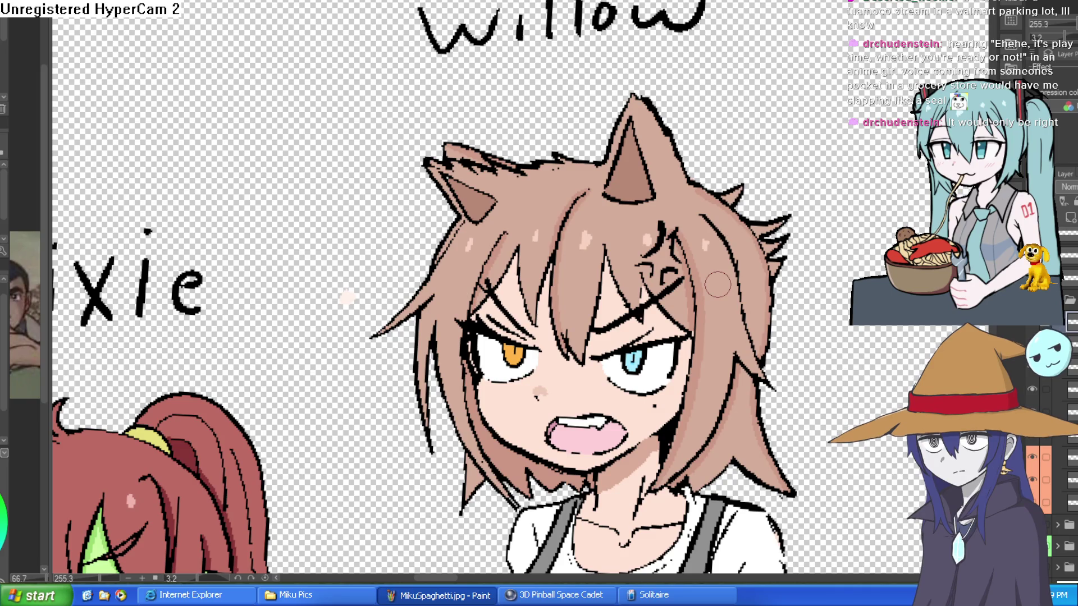
{"action": "scroll", "coordinate": [729, 270], "scroll_direction": "up", "scroll_amount": 1}
{"action": "scroll", "coordinate": [708, 265], "scroll_direction": "up", "scroll_amount": 2}
{"action": "scroll", "coordinate": [708, 263], "scroll_direction": "down", "scroll_amount": 1}
{"action": "scroll", "coordinate": [715, 253], "scroll_direction": "down", "scroll_amount": 2}
{"action": "scroll", "coordinate": [724, 245], "scroll_direction": "up", "scroll_amount": 1}
{"action": "scroll", "coordinate": [732, 239], "scroll_direction": "up", "scroll_amount": 1}
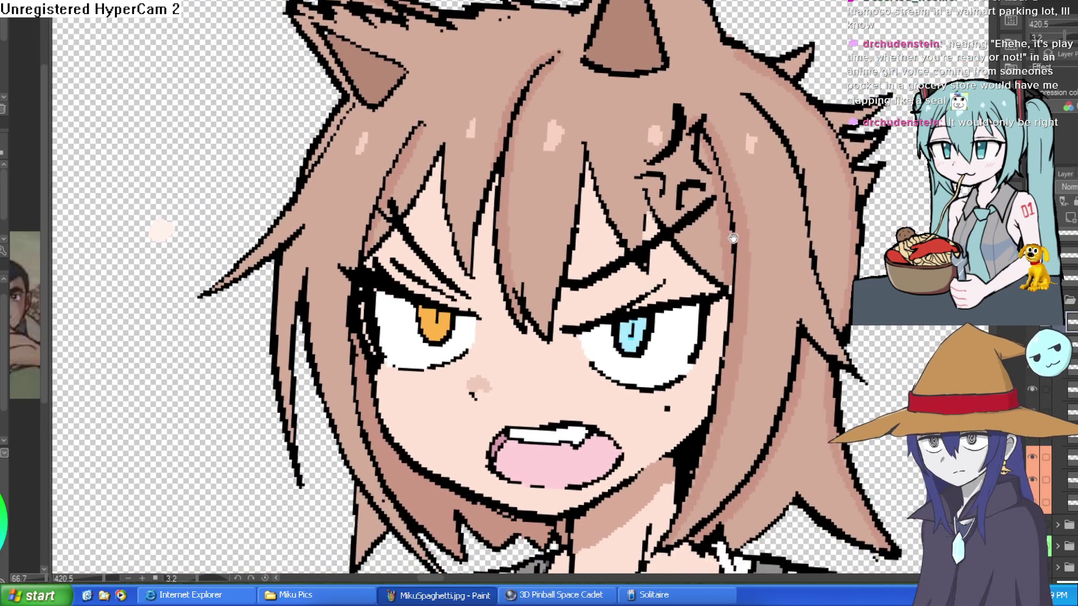
{"action": "scroll", "coordinate": [733, 239], "scroll_direction": "down", "scroll_amount": 2}
{"action": "scroll", "coordinate": [729, 248], "scroll_direction": "up", "scroll_amount": 1}
{"action": "scroll", "coordinate": [724, 238], "scroll_direction": "up", "scroll_amount": 1}
{"action": "scroll", "coordinate": [664, 243], "scroll_direction": "up", "scroll_amount": 3}
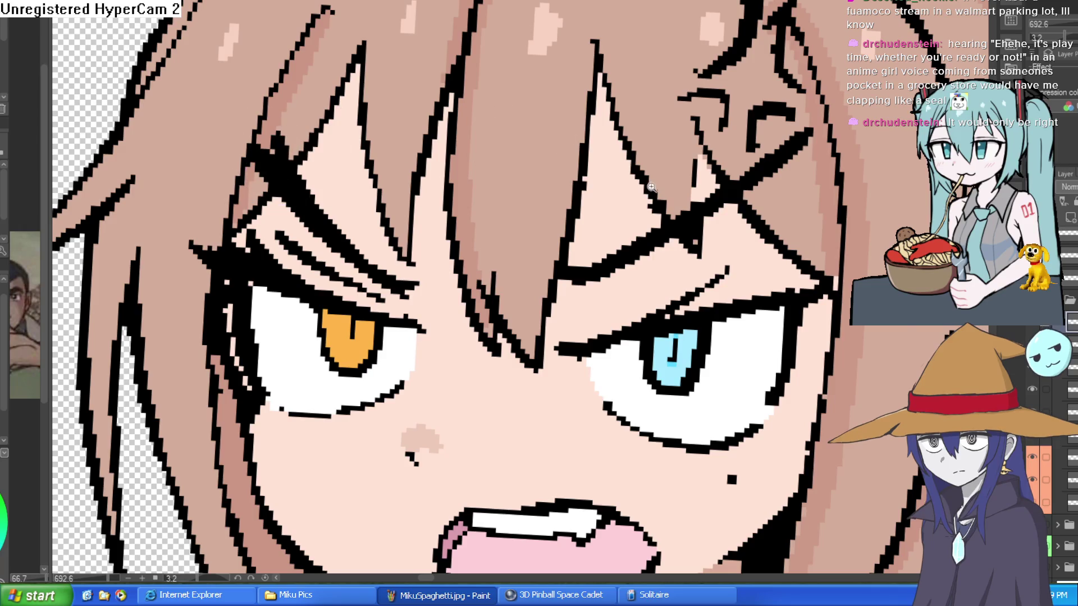
{"action": "scroll", "coordinate": [651, 187], "scroll_direction": "down", "scroll_amount": 3}
{"action": "scroll", "coordinate": [765, 242], "scroll_direction": "up", "scroll_amount": 1}
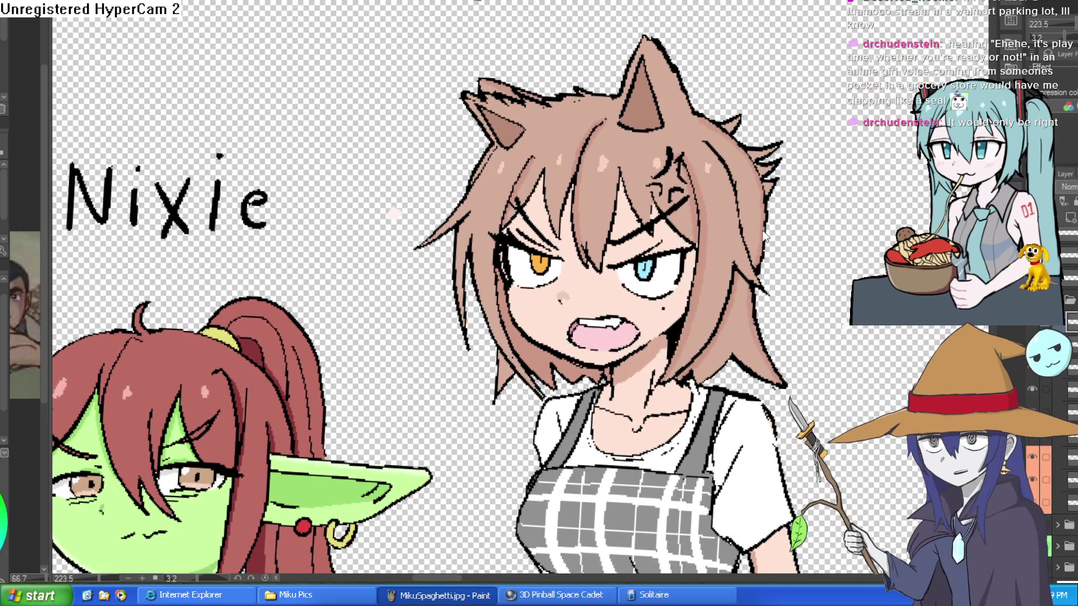
Rotate the canvas and ink crisp black lines beside the eye and along its lower edge.
{"action": "mouse_move", "coordinate": [668, 225]}
{"action": "left_mouse_down"}
{"action": "mouse_move", "coordinate": [717, 207]}
{"action": "mouse_move", "coordinate": [707, 139]}
{"action": "left_mouse_up"}
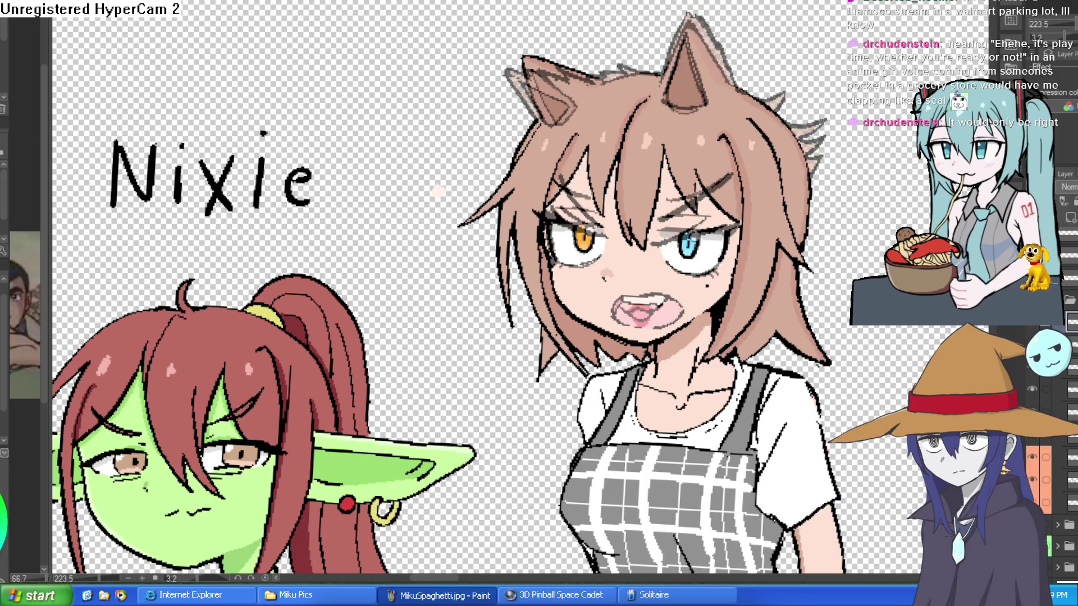
{"action": "scroll", "coordinate": [712, 199], "scroll_direction": "up", "scroll_amount": 2}
{"action": "scroll", "coordinate": [711, 197], "scroll_direction": "up", "scroll_amount": 5}
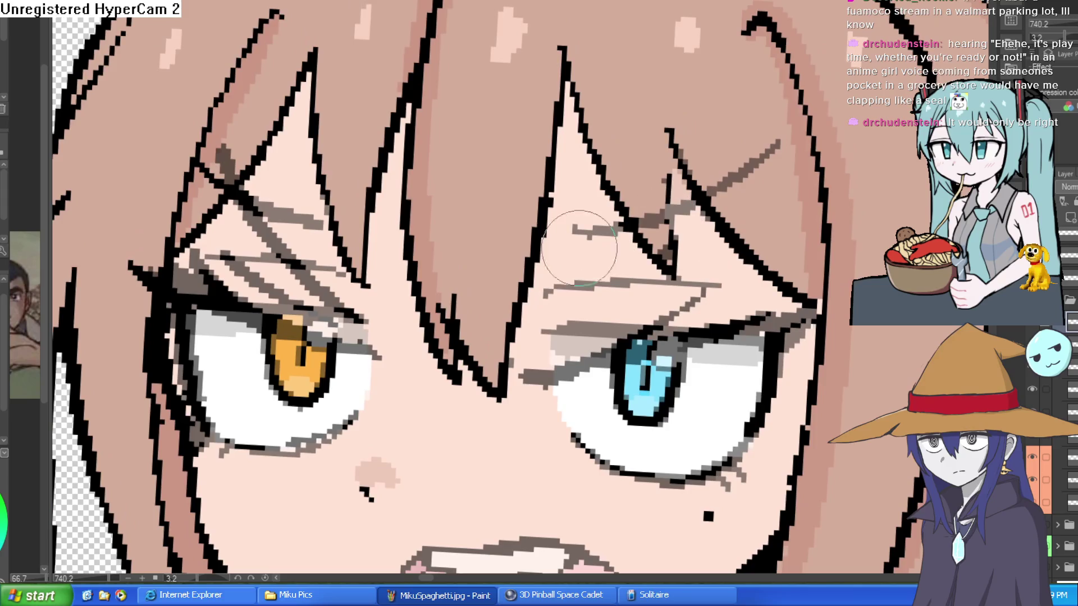
{"action": "mouse_move", "coordinate": [800, 122]}
{"action": "left_mouse_down"}
{"action": "mouse_move", "coordinate": [752, 274]}
{"action": "mouse_move", "coordinate": [519, 332]}
{"action": "left_mouse_up"}
{"action": "left_click_drag", "start_coordinate": [572, 273], "coordinate": [569, 202]}
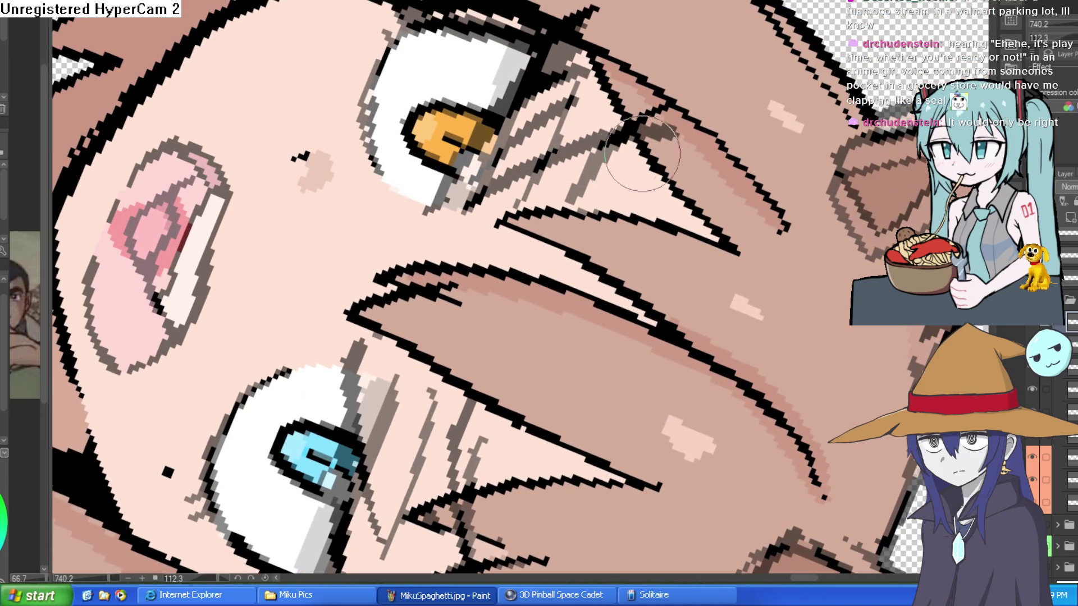
{"action": "left_click_drag", "start_coordinate": [629, 123], "coordinate": [573, 204]}
{"action": "mouse_move", "coordinate": [531, 151]}
{"action": "left_mouse_down"}
{"action": "mouse_move", "coordinate": [497, 188]}
{"action": "mouse_move", "coordinate": [610, 117]}
{"action": "mouse_move", "coordinate": [815, 229]}
{"action": "left_mouse_up"}
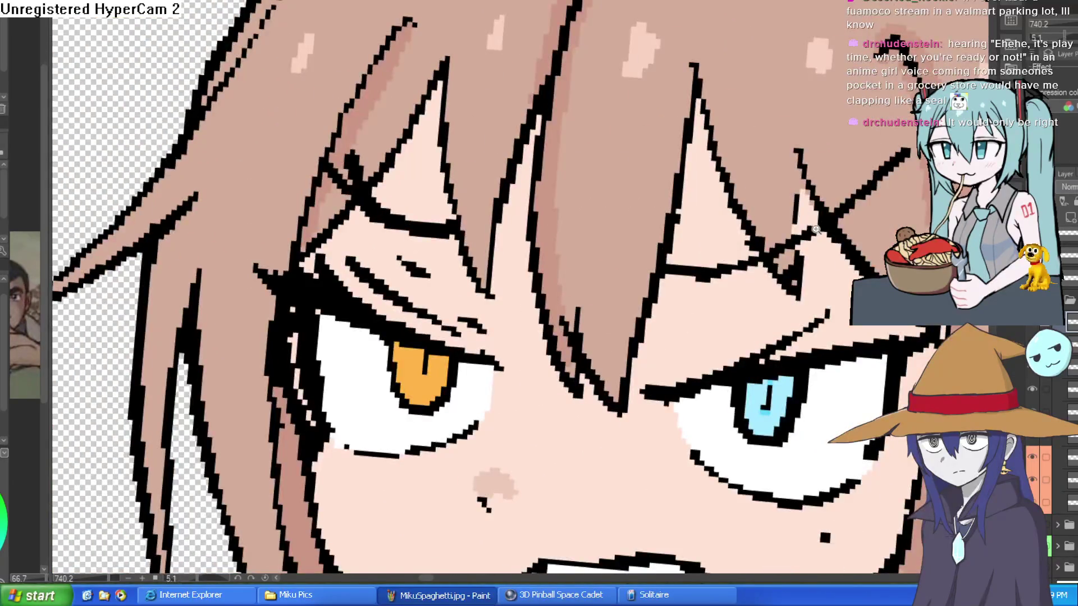
{"action": "scroll", "coordinate": [816, 230], "scroll_direction": "down", "scroll_amount": 5}
{"action": "scroll", "coordinate": [816, 229], "scroll_direction": "down", "scroll_amount": 1}
{"action": "scroll", "coordinate": [816, 232], "scroll_direction": "down", "scroll_amount": 2}
{"action": "scroll", "coordinate": [816, 242], "scroll_direction": "down", "scroll_amount": 1}
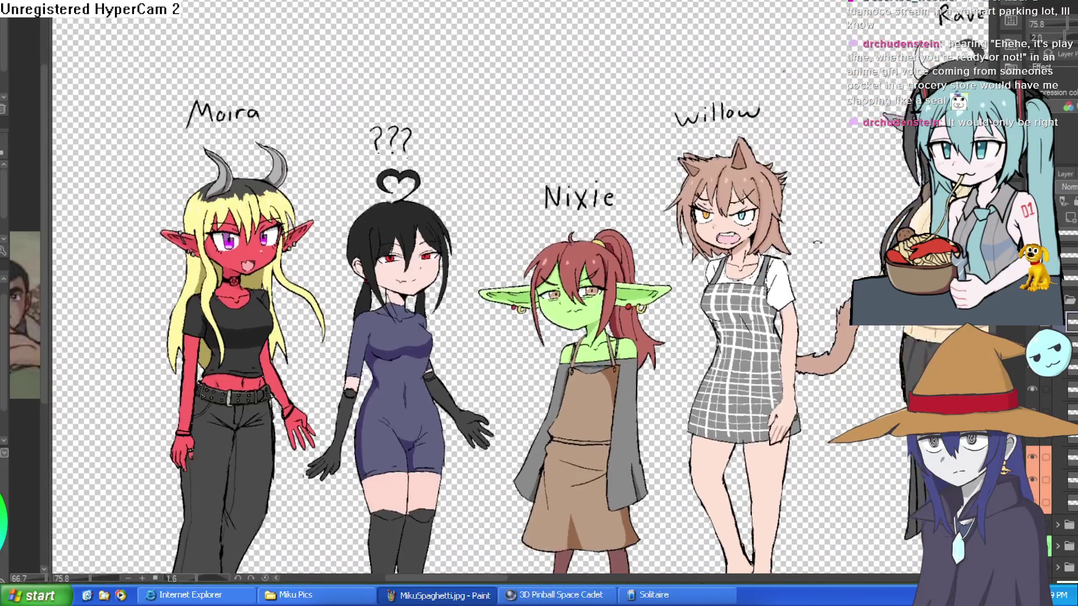
{"action": "left_click_drag", "start_coordinate": [815, 240], "coordinate": [795, 206]}
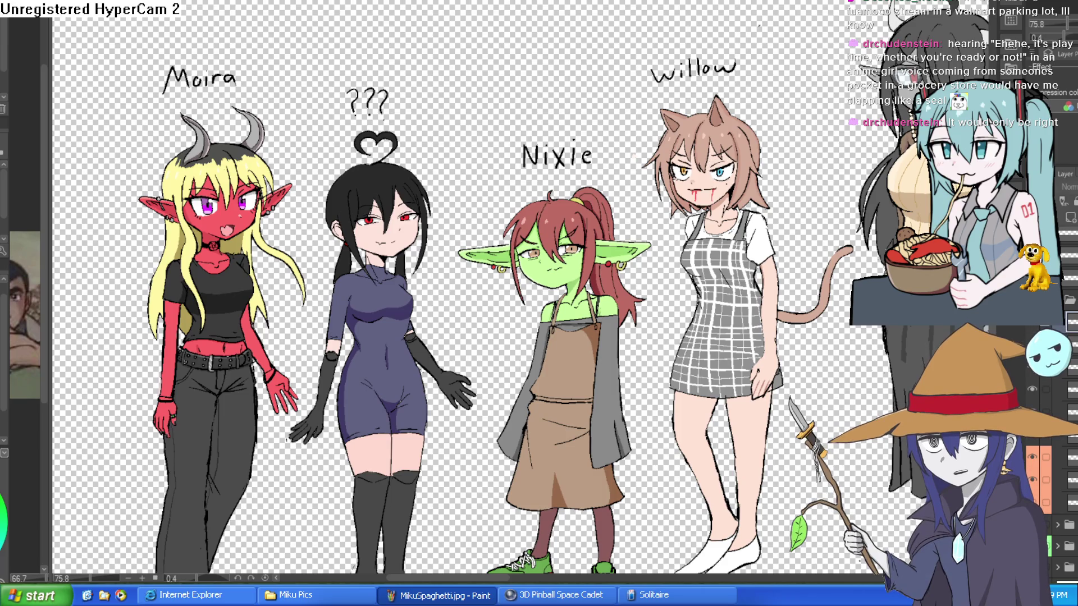
{"action": "key", "text": "ctrl+0"}
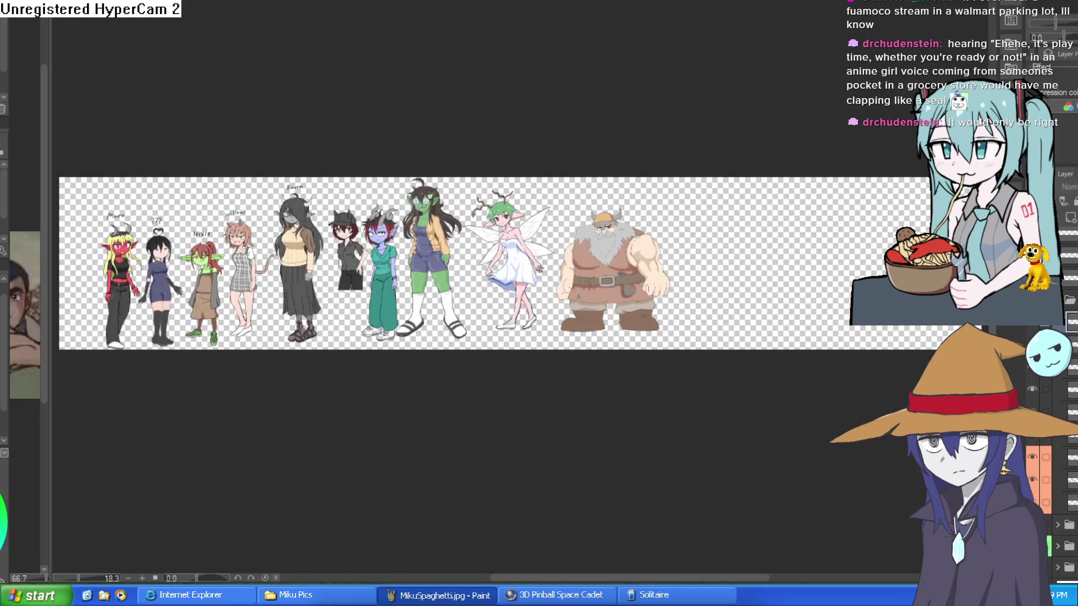
{"action": "key", "text": "ctrl+alt+0"}
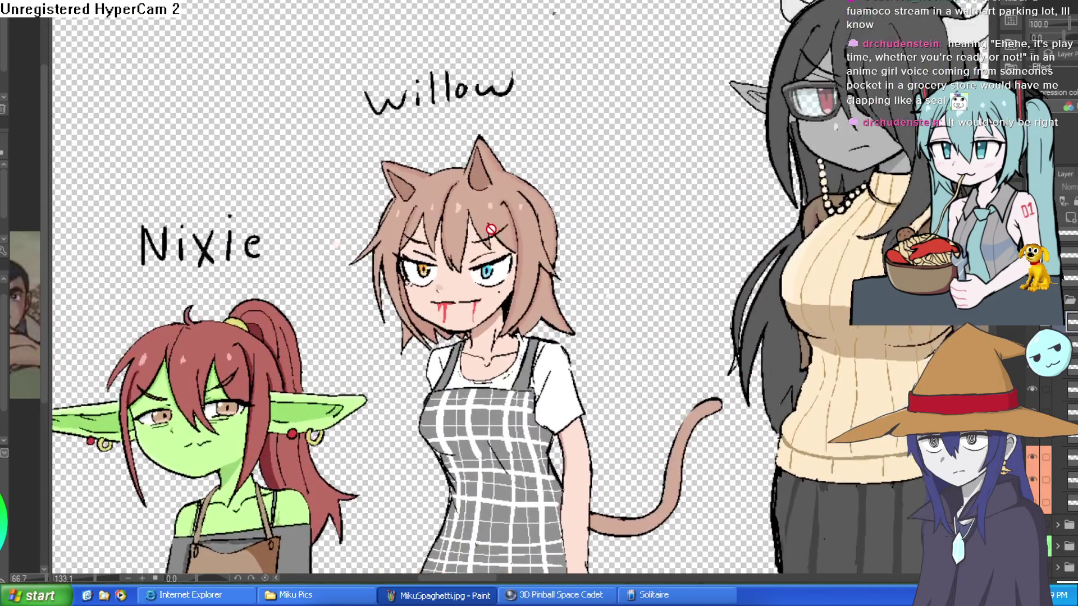
{"action": "scroll", "coordinate": [491, 229], "scroll_direction": "up", "scroll_amount": 3}
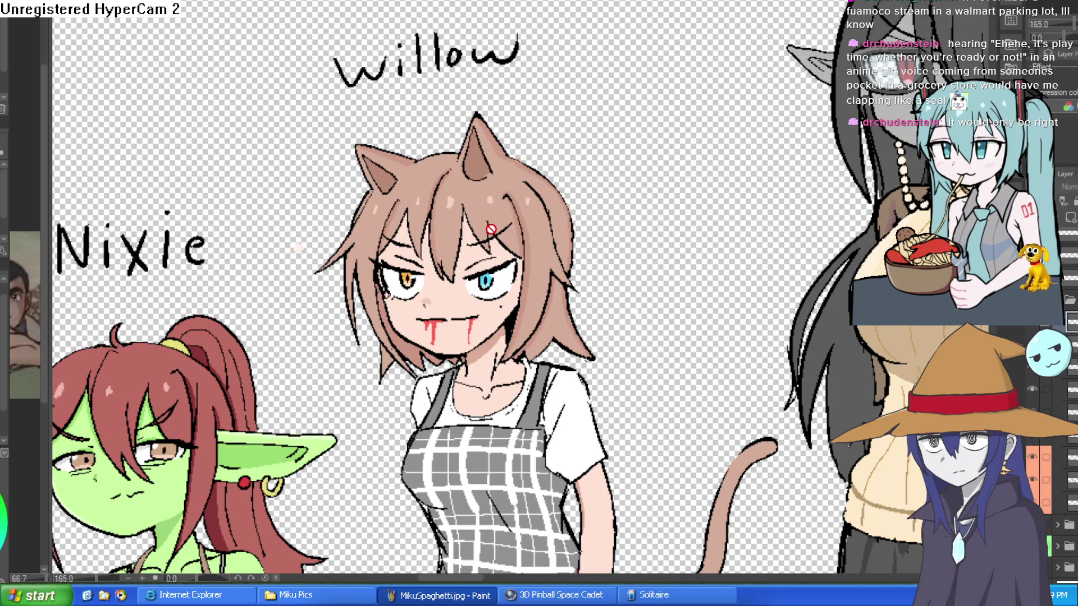
{"action": "scroll", "coordinate": [490, 226], "scroll_direction": "up", "scroll_amount": 1}
{"action": "scroll", "coordinate": [489, 226], "scroll_direction": "up", "scroll_amount": 2}
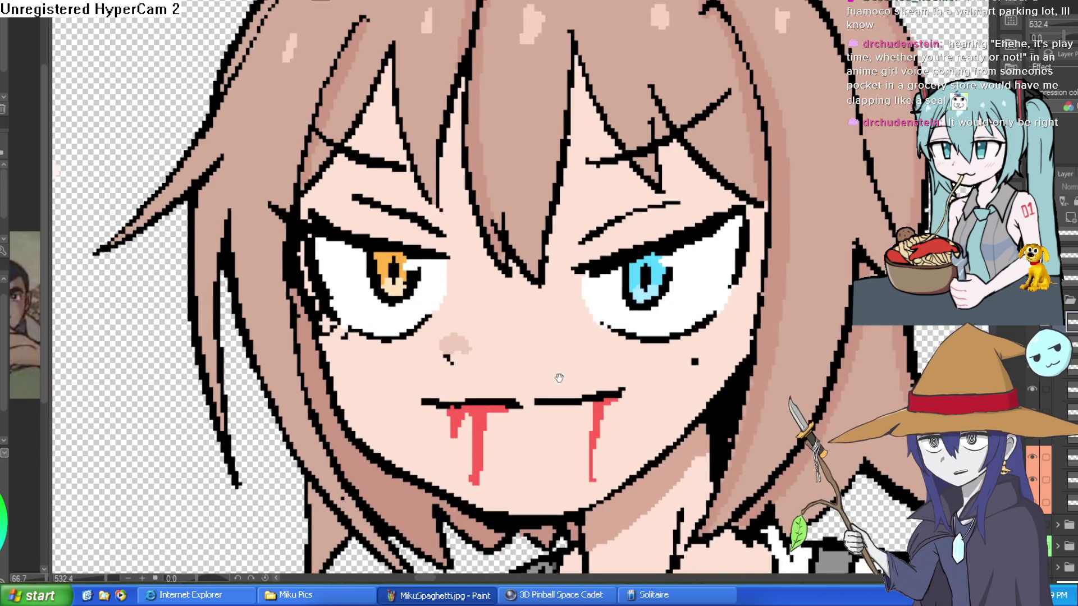
{"action": "scroll", "coordinate": [509, 282], "scroll_direction": "up", "scroll_amount": 1}
{"action": "scroll", "coordinate": [510, 281], "scroll_direction": "down", "scroll_amount": 3}
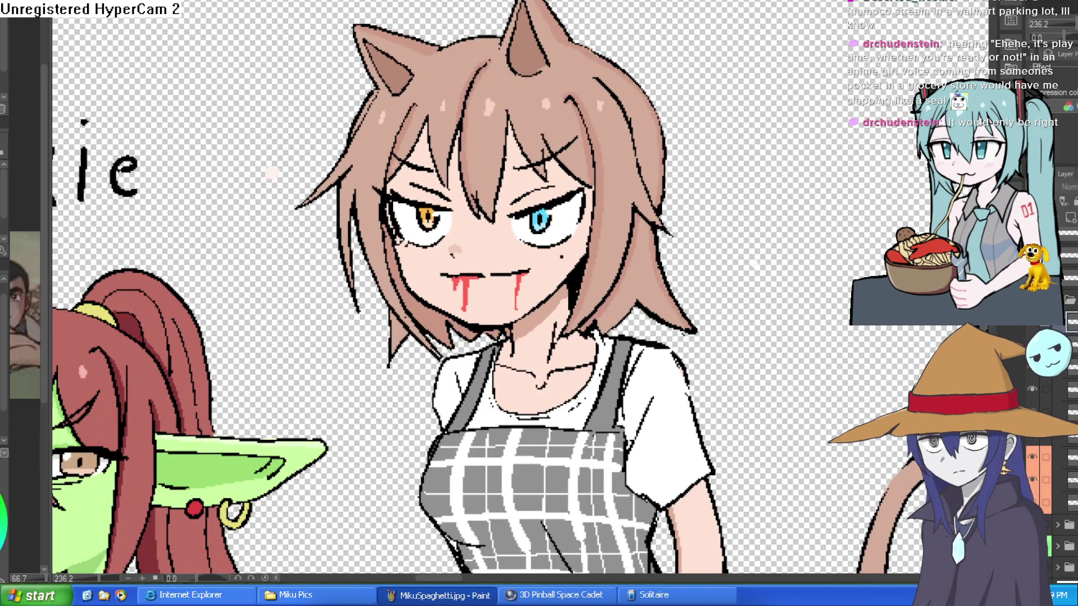
{"action": "key", "text": "ctrl+0"}
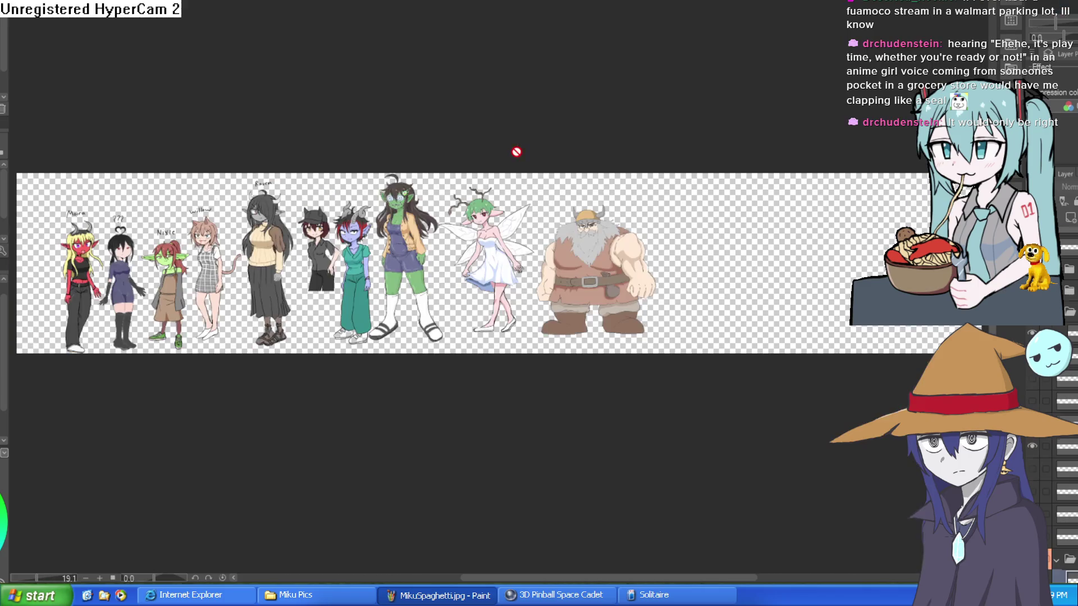
{"action": "scroll", "coordinate": [196, 202], "scroll_direction": "up", "scroll_amount": 2}
{"action": "scroll", "coordinate": [207, 199], "scroll_direction": "up", "scroll_amount": 2}
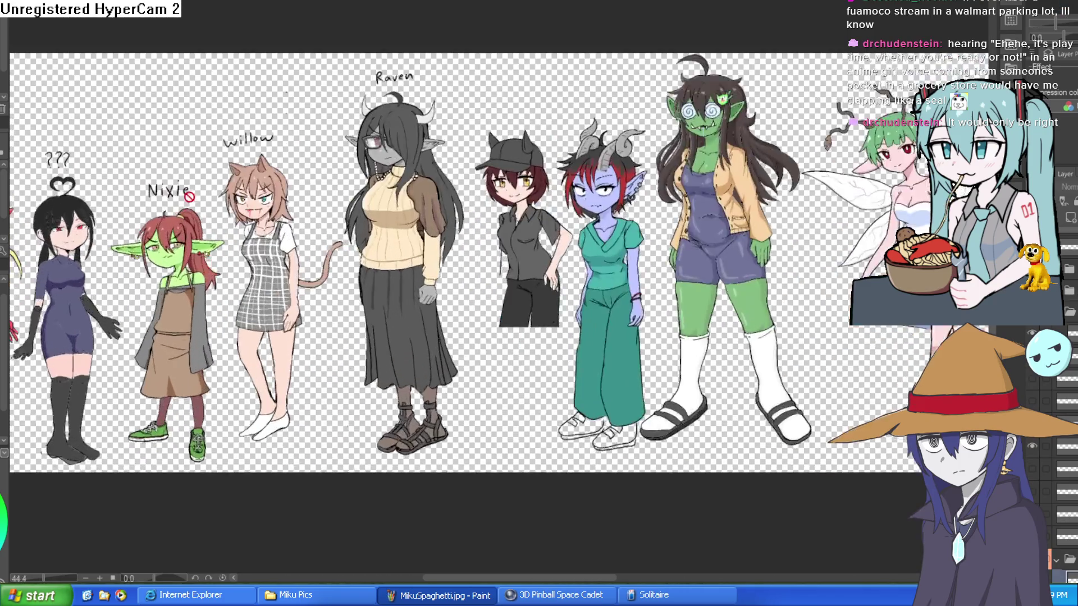
{"action": "scroll", "coordinate": [218, 197], "scroll_direction": "up", "scroll_amount": 2}
{"action": "scroll", "coordinate": [244, 193], "scroll_direction": "up", "scroll_amount": 2}
{"action": "scroll", "coordinate": [269, 194], "scroll_direction": "up", "scroll_amount": 1}
{"action": "scroll", "coordinate": [447, 212], "scroll_direction": "up", "scroll_amount": 1}
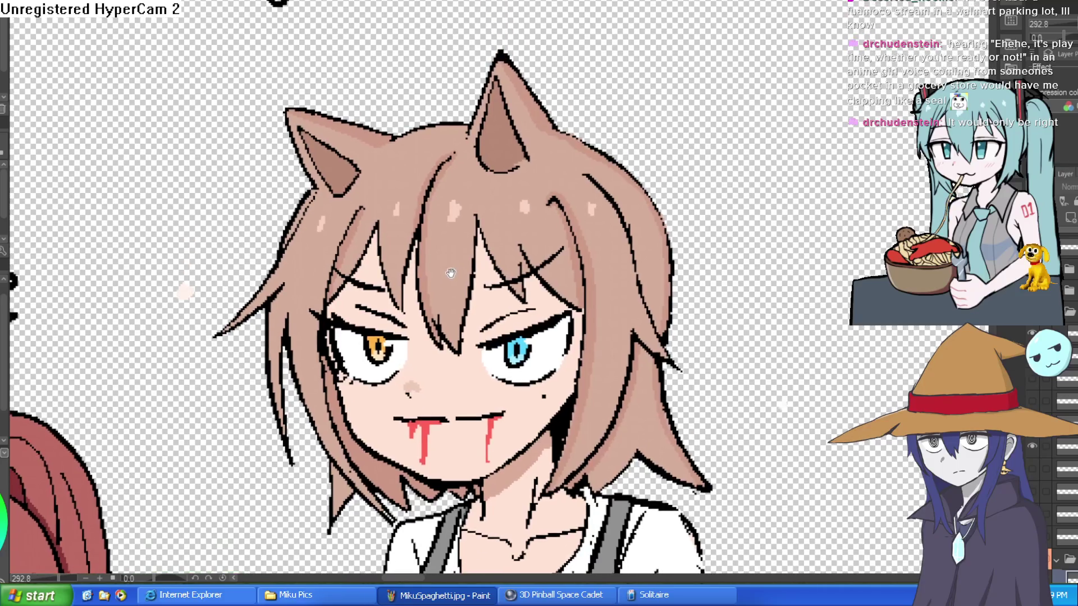
Add a new layer for redrawing Willow's scowling face and hair.
{"action": "left_click", "coordinate": [1067, 560]}
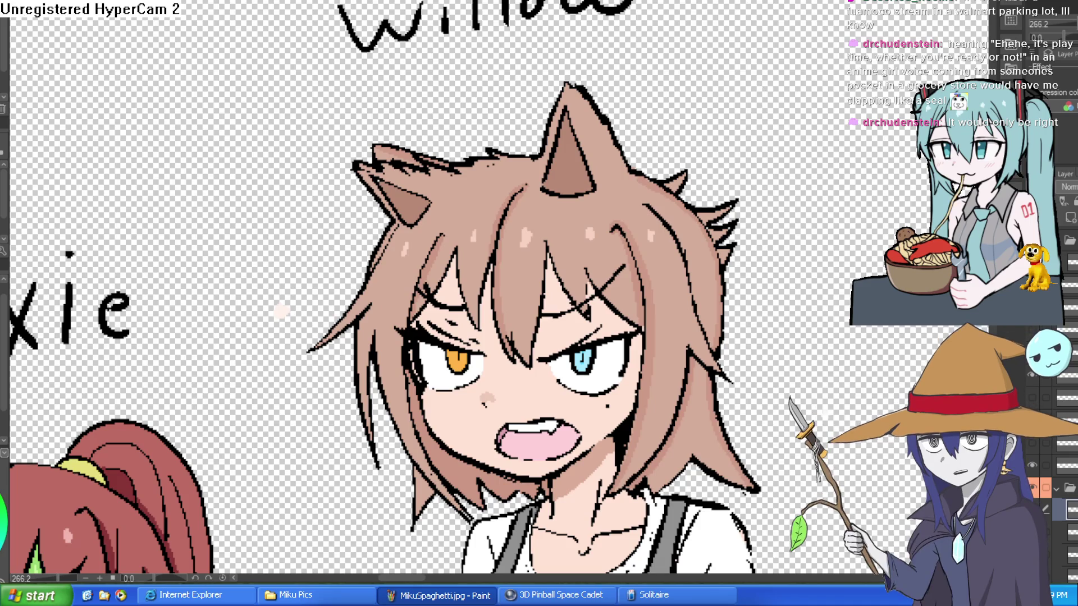
Switch to the palm-print outfit drawing, reset rotation and check it mirrored and at actual size.
{"action": "key", "text": "ctrl+Tab"}
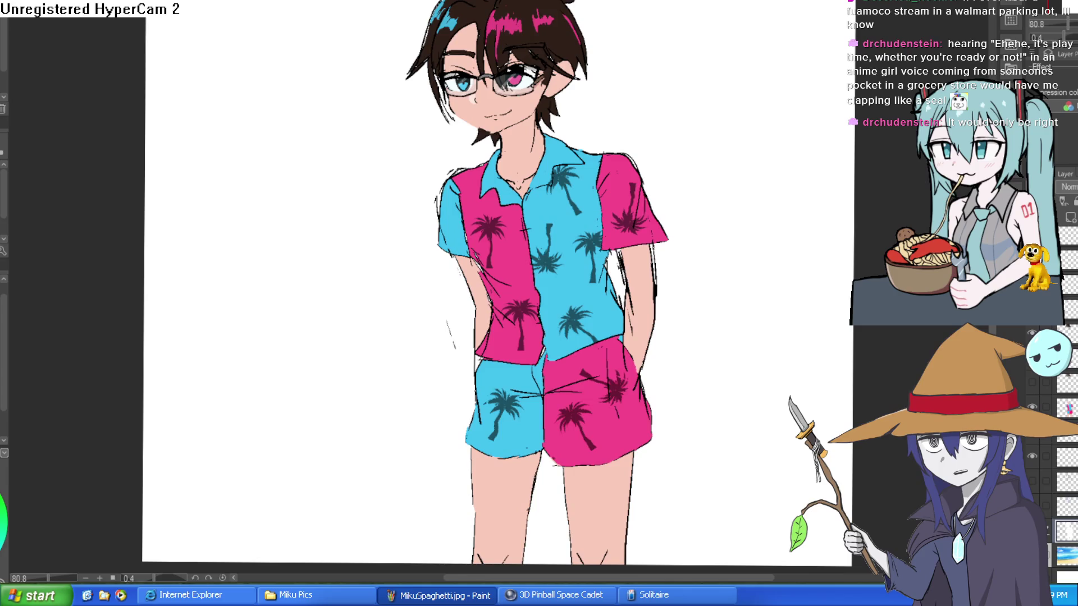
{"action": "key", "text": "Home"}
{"action": "key", "text": "Insert"}
{"action": "key", "text": "Insert"}
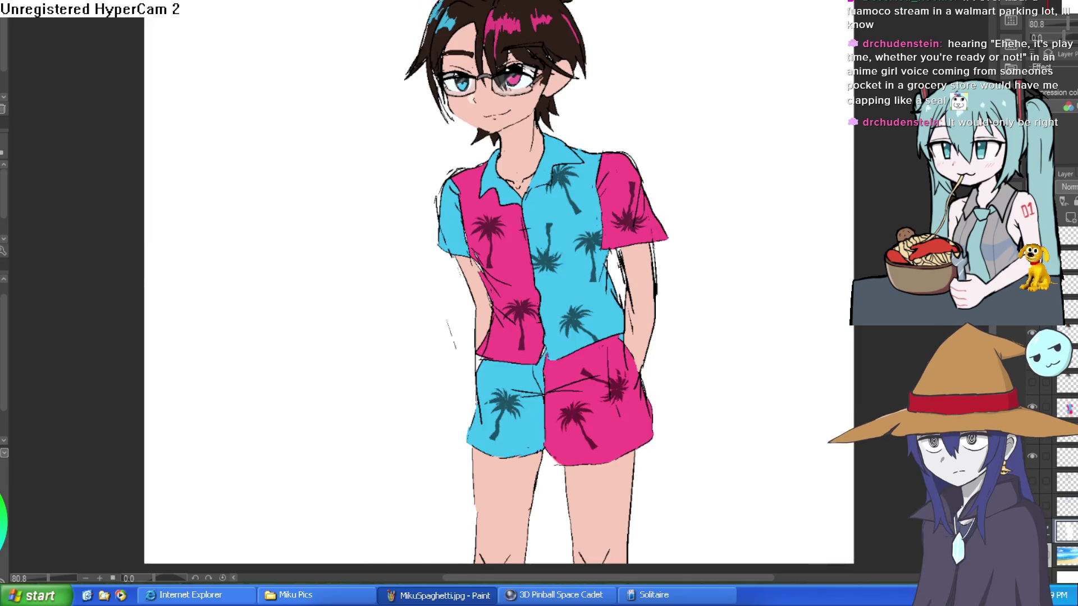
{"action": "key", "text": "ctrl+alt+0"}
{"action": "key", "text": "shift+Insert"}
{"action": "key", "text": "shift+Insert"}
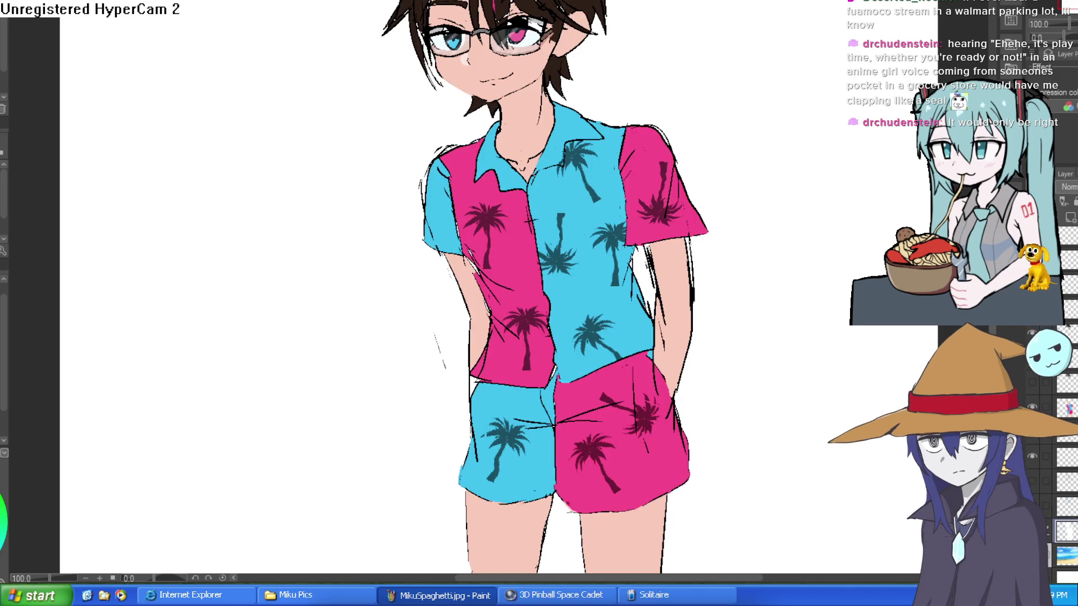
Mirror the outfit view back and forth to check it, then switch to the elf sketch page.
{"action": "key", "text": "minus"}
{"action": "key", "text": "Insert"}
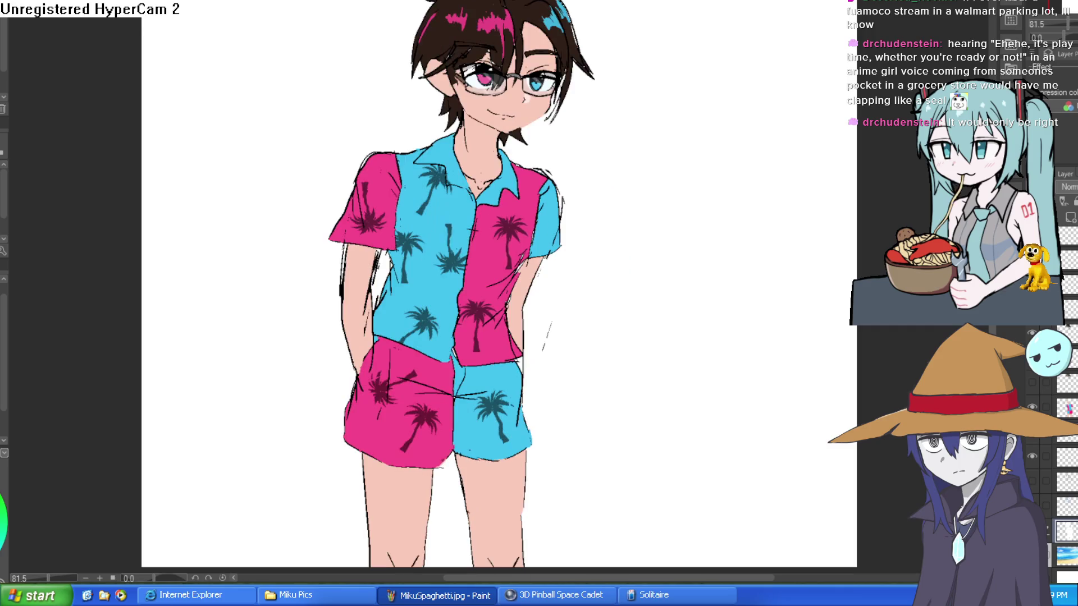
{"action": "key", "text": "Insert"}
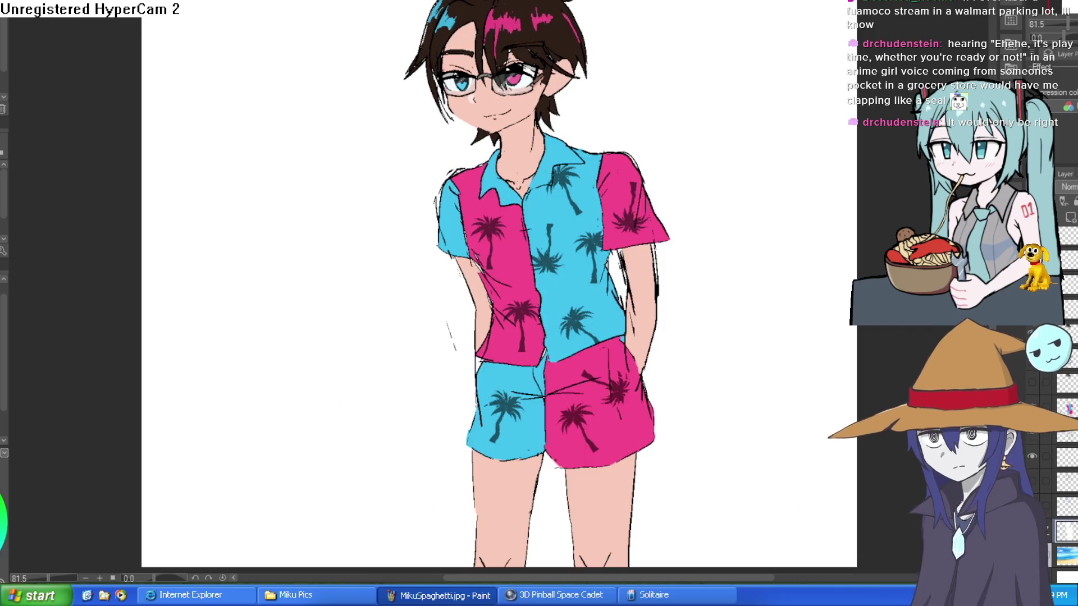
{"action": "key", "text": "Insert"}
{"action": "key", "text": "Insert"}
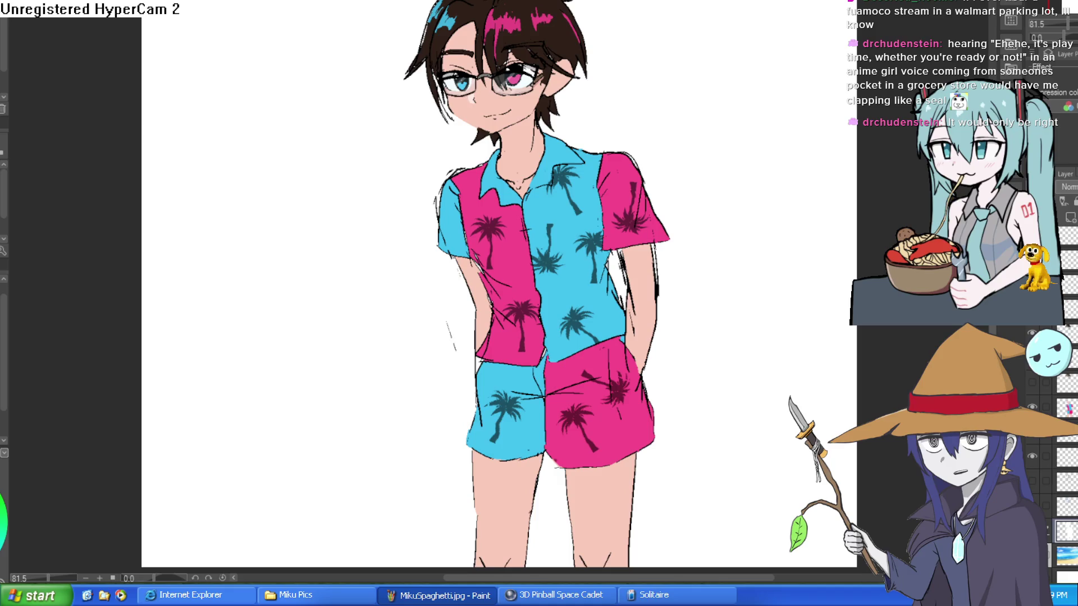
{"action": "key", "text": "Insert"}
{"action": "key", "text": "Insert"}
{"action": "key", "text": "Insert"}
{"action": "key", "text": "Insert"}
{"action": "key", "text": "Insert"}
{"action": "key", "text": "Insert"}
{"action": "key", "text": "ctrl+0"}
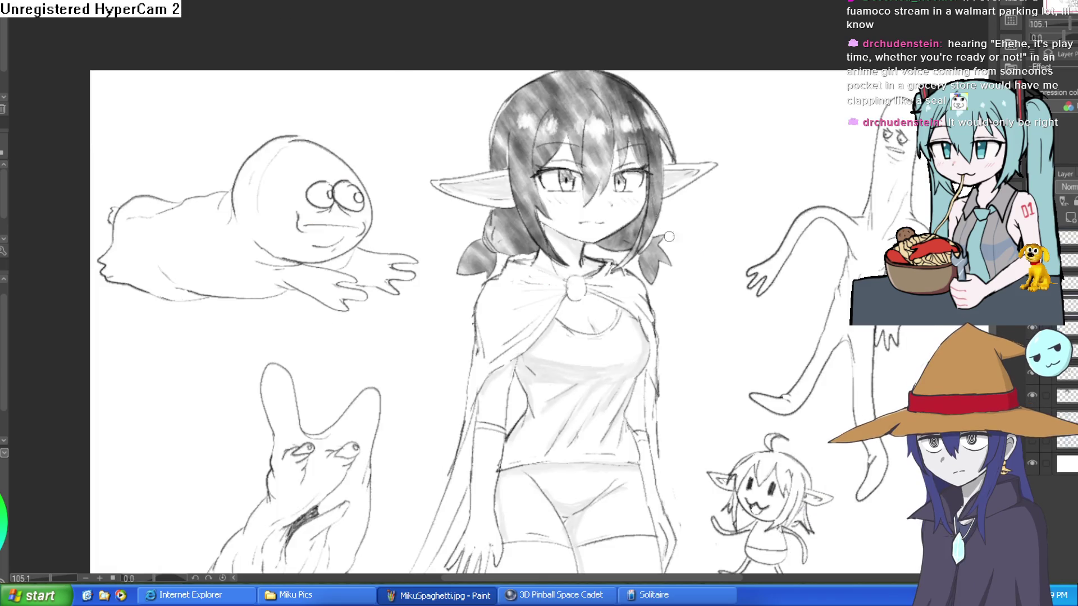
Mirror and pan the elf sketch page to review her face, full figure and lower parts.
{"action": "left_click_drag", "start_coordinate": [691, 268], "coordinate": [606, 241]}
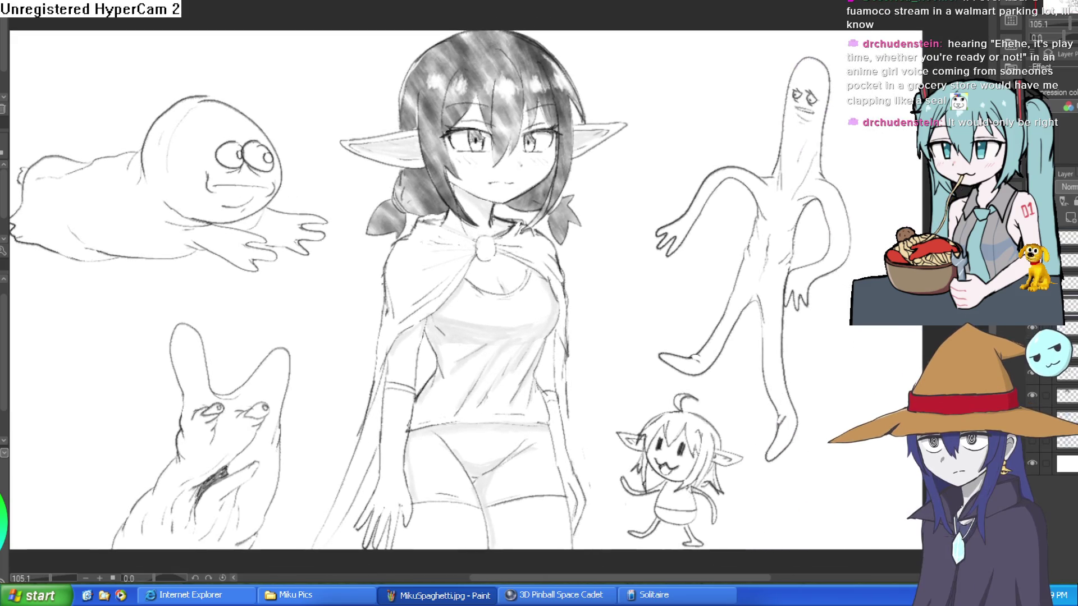
{"action": "key", "text": "h"}
{"action": "key", "text": "h"}
{"action": "key", "text": "h"}
{"action": "key", "text": "h"}
{"action": "key", "text": "h"}
{"action": "key", "text": "h"}
{"action": "key", "text": "h"}
{"action": "key", "text": "h"}
{"action": "key", "text": "h"}
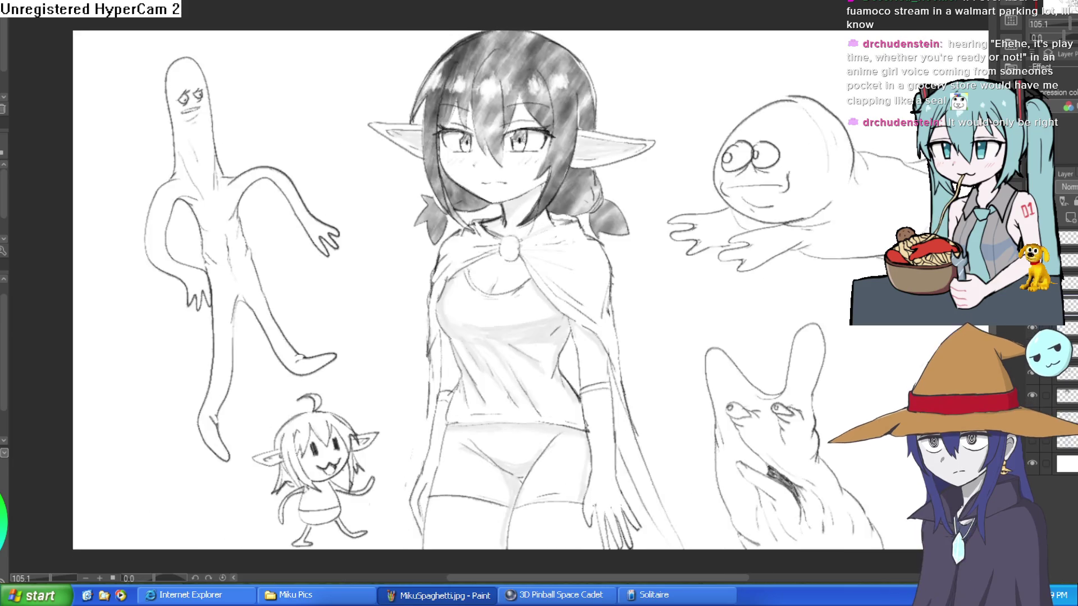
{"action": "scroll", "coordinate": [405, 168], "scroll_direction": "up", "scroll_amount": 2}
{"action": "scroll", "coordinate": [404, 168], "scroll_direction": "up", "scroll_amount": 3}
{"action": "left_click_drag", "start_coordinate": [406, 168], "coordinate": [571, 270]}
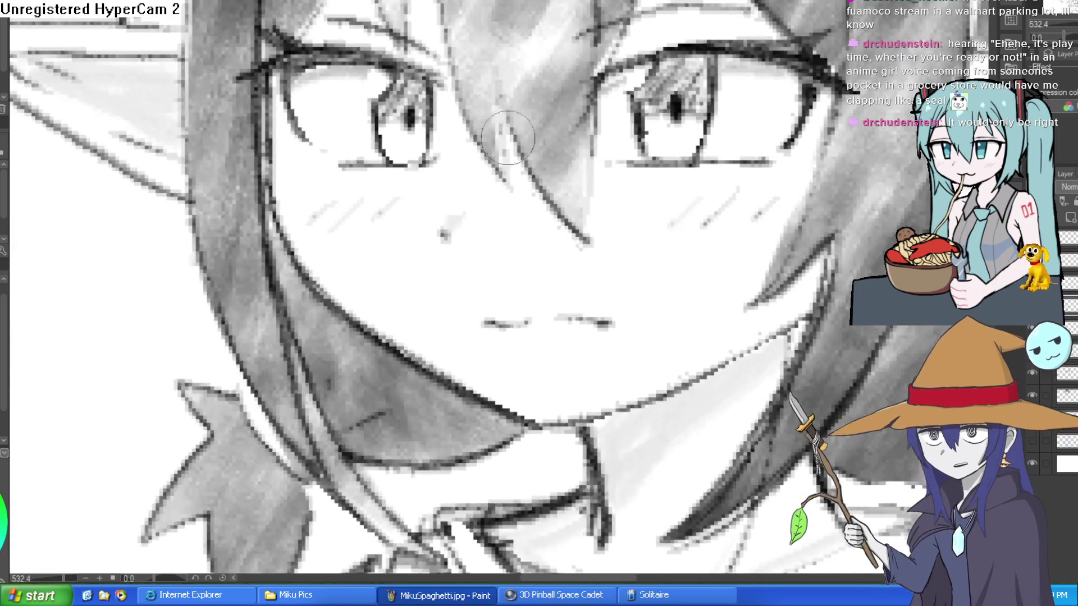
{"action": "scroll", "coordinate": [571, 269], "scroll_direction": "down", "scroll_amount": 4}
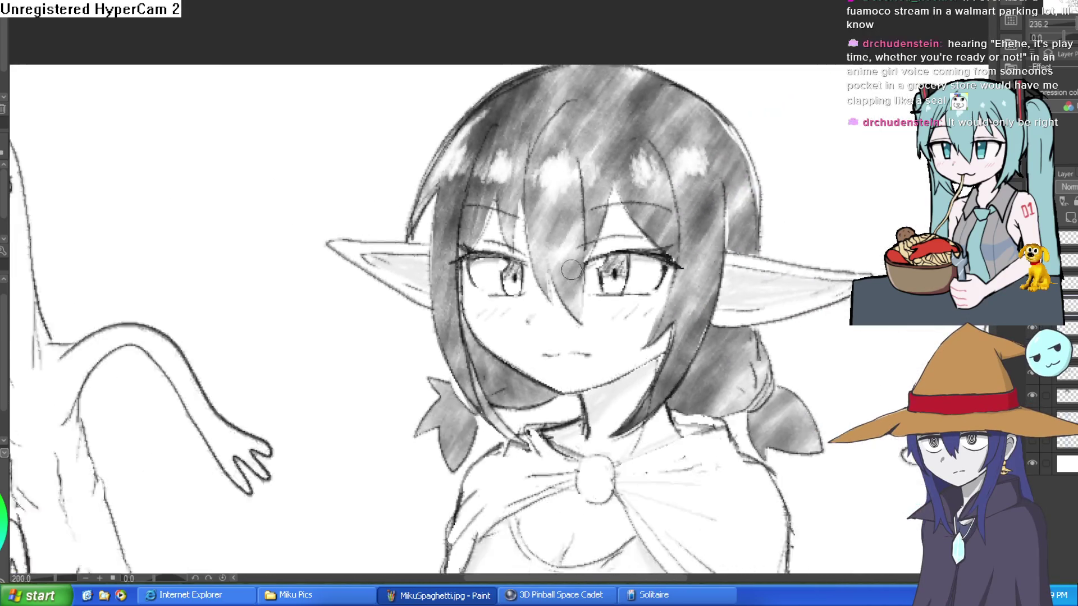
{"action": "left_click_drag", "start_coordinate": [713, 524], "coordinate": [604, 331]}
{"action": "scroll", "coordinate": [604, 331], "scroll_direction": "down", "scroll_amount": 1}
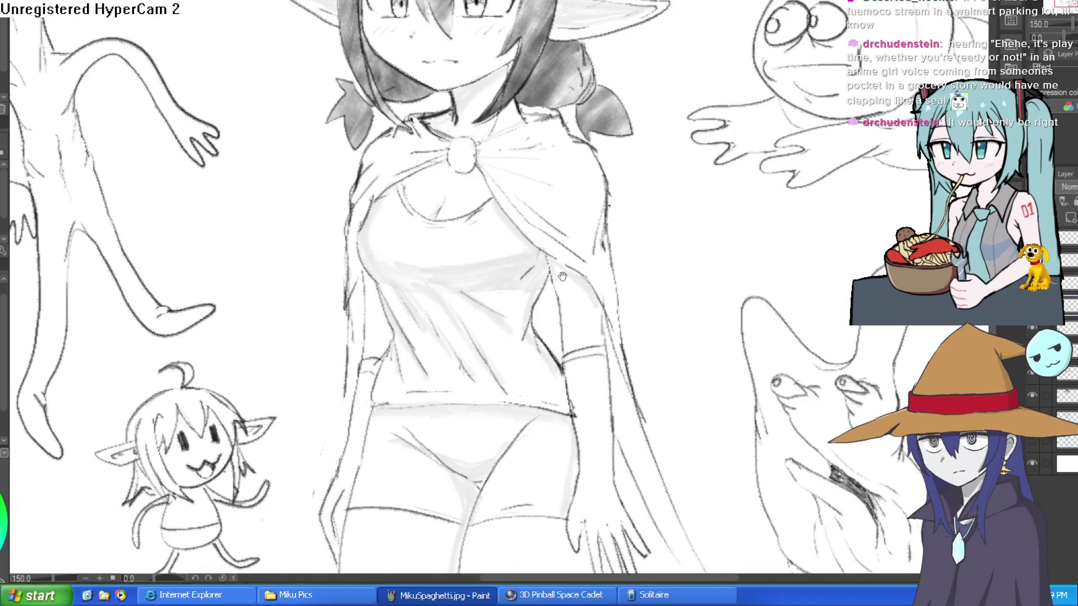
{"action": "scroll", "coordinate": [602, 321], "scroll_direction": "down", "scroll_amount": 1}
{"action": "left_click_drag", "start_coordinate": [599, 314], "coordinate": [588, 267]}
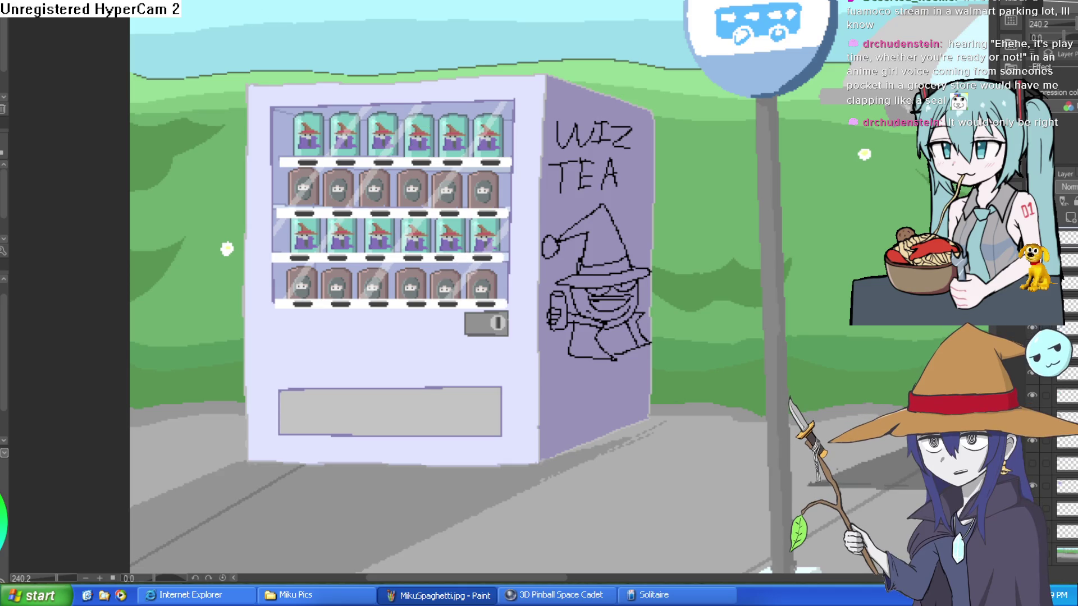
Cycle through the bus-stop, vending-machine and sketch-page canvases to reach the red-dress lineup.
{"action": "key", "text": "ctrl+Tab"}
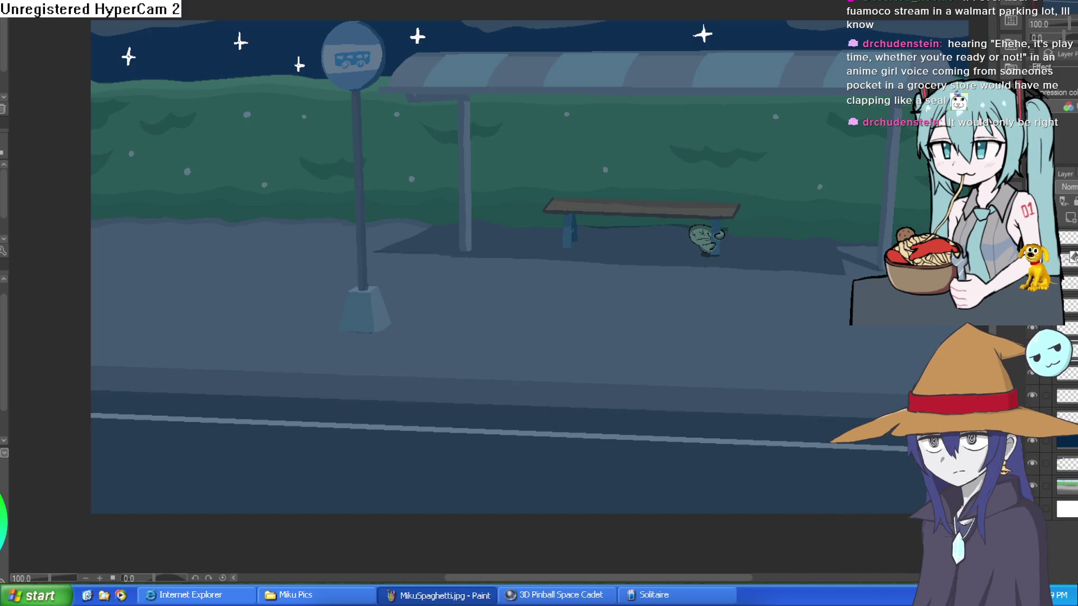
{"action": "key", "text": "ctrl+Tab"}
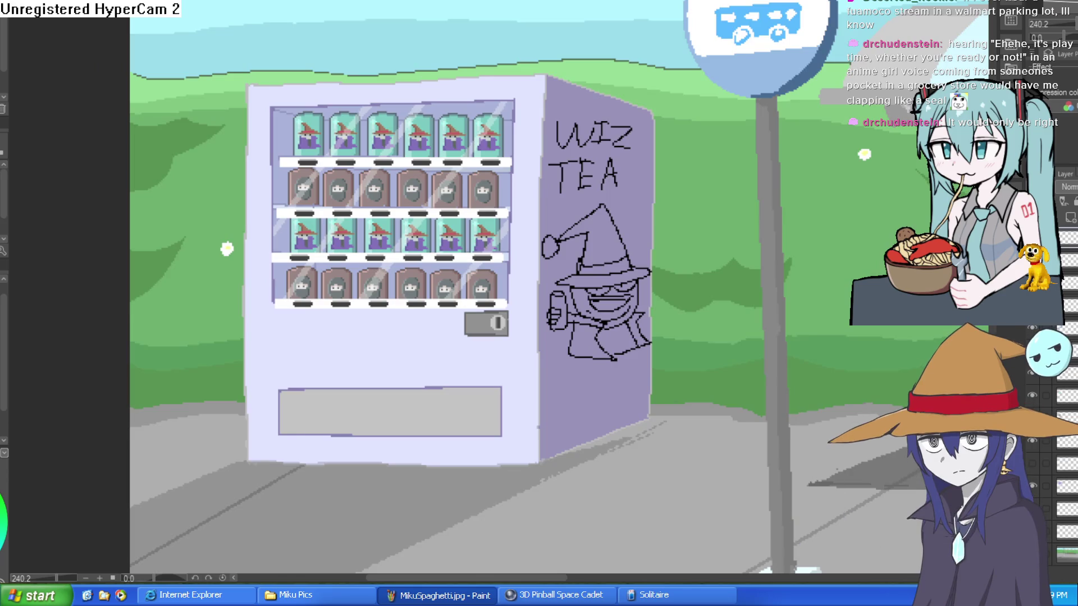
{"action": "key", "text": "ctrl+Tab"}
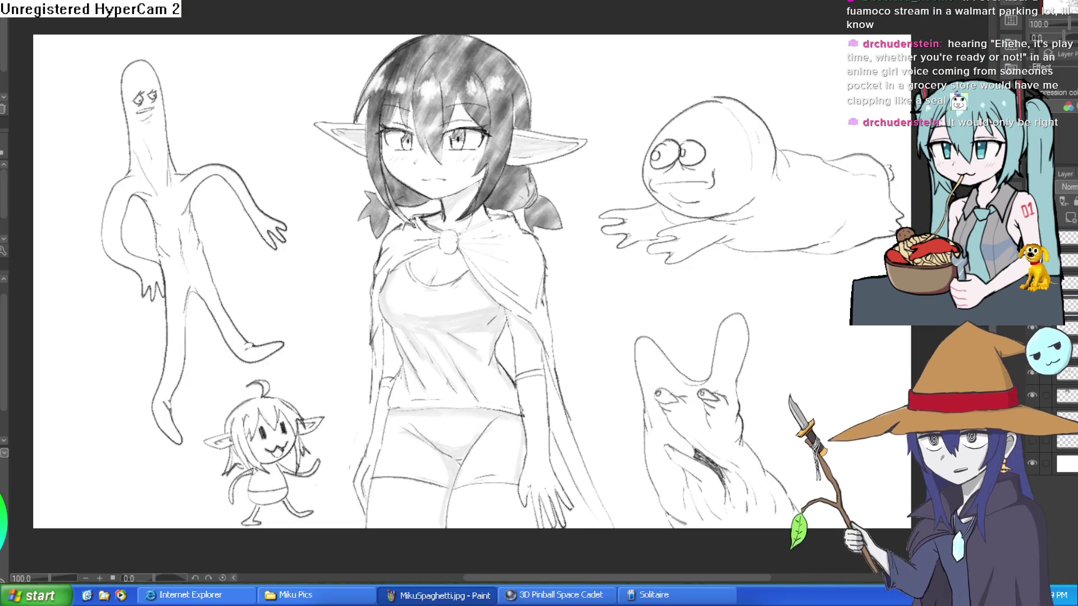
{"action": "key", "text": "ctrl+Tab"}
{"action": "key", "text": "ctrl+Tab"}
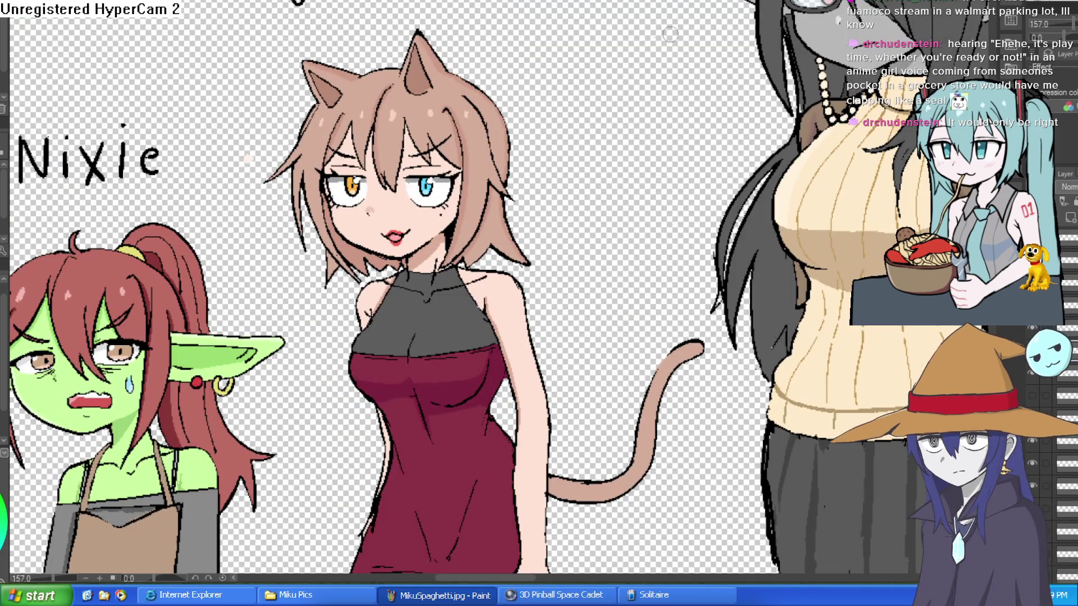
Switch back to the Willow lineup canvas and centre the view on her angry face.
{"action": "key", "text": "ctrl+Tab"}
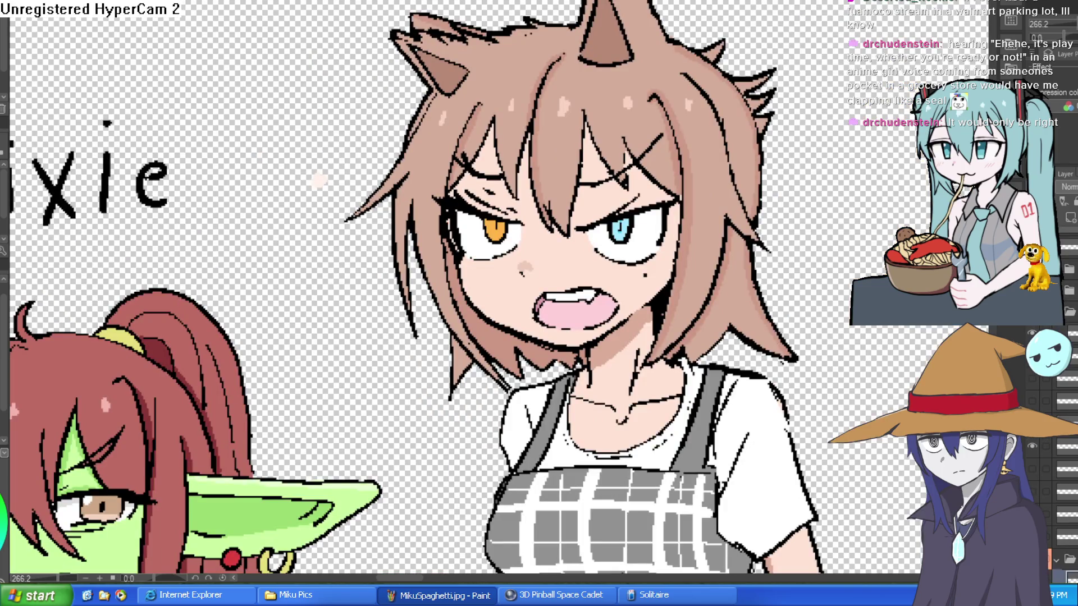
{"action": "left_click_drag", "start_coordinate": [738, 229], "coordinate": [664, 322]}
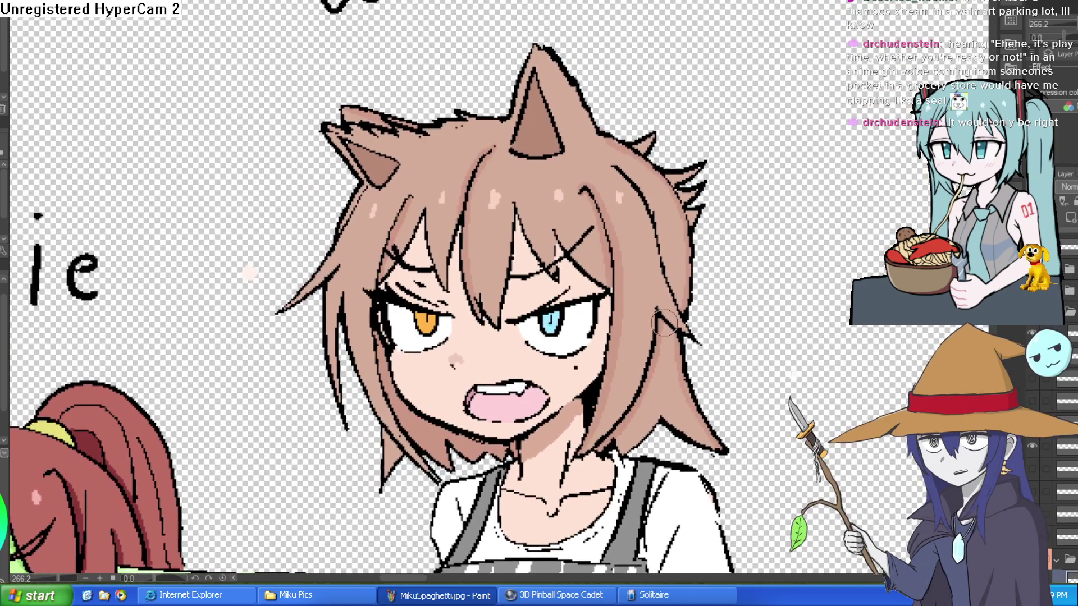